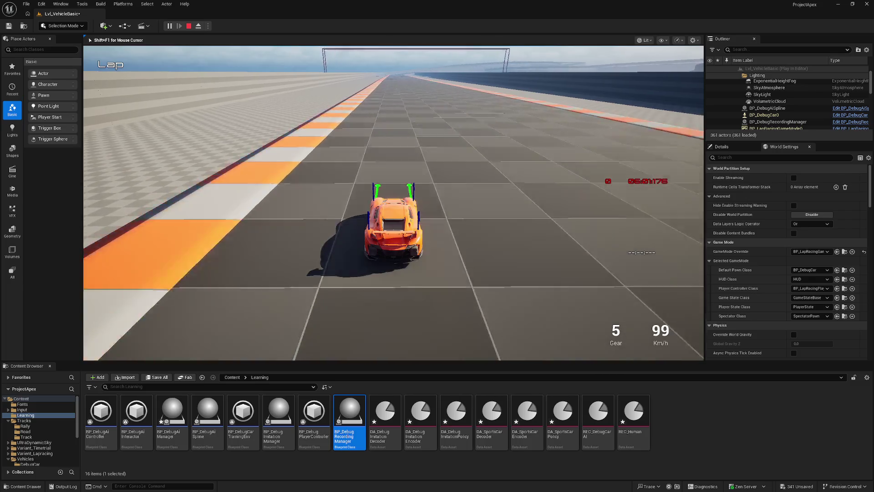
# - End the Play-In-Editor test drive and return to editing the Lvl_VehicleBasic level
pyautogui.press('Escape')
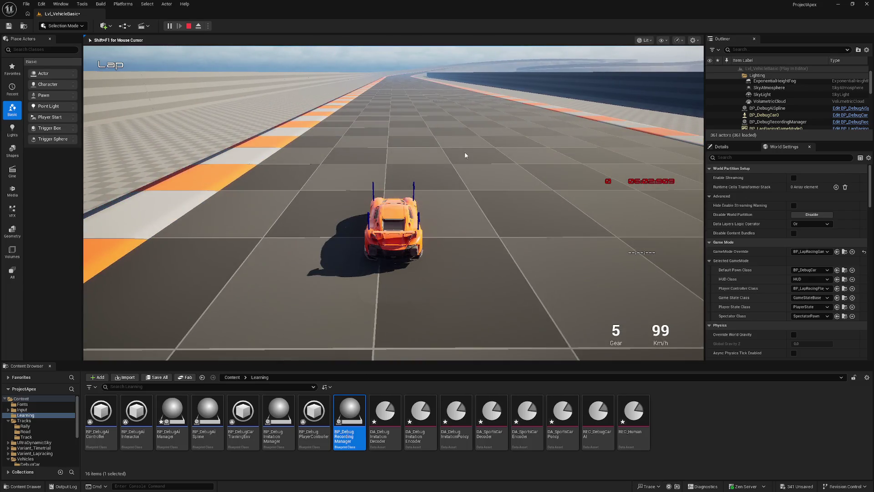
# - Open the REC_Human recording asset and save it
pyautogui.click(630, 412)
pyautogui.doubleClick(630, 413)
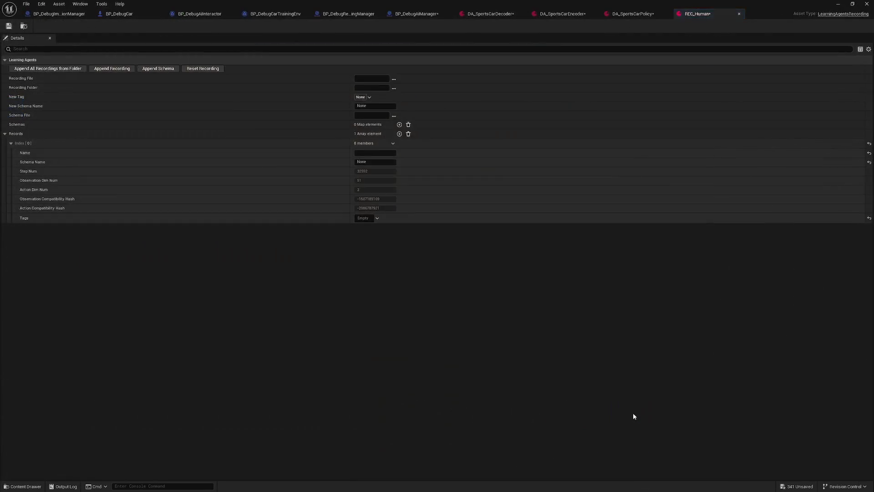
pyautogui.click(9, 26)
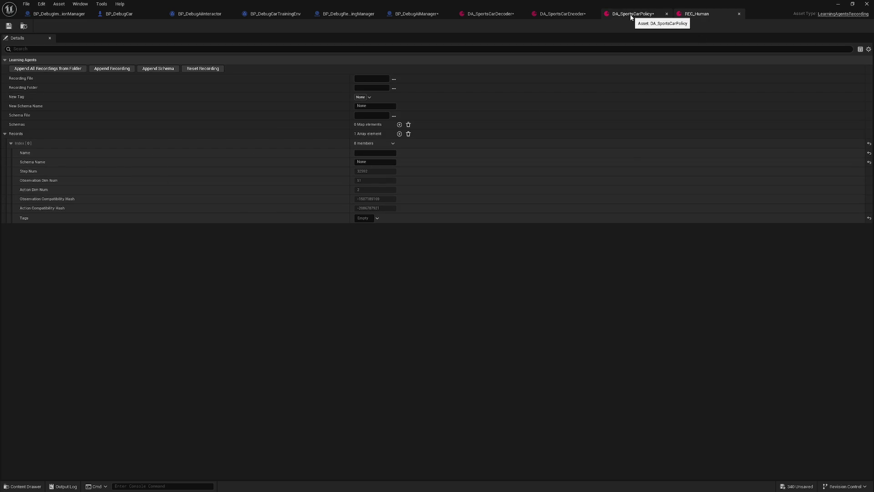
# - Save the DA_SportsCar decoder, encoder and policy assets, then return to the level
pyautogui.click(485, 15)
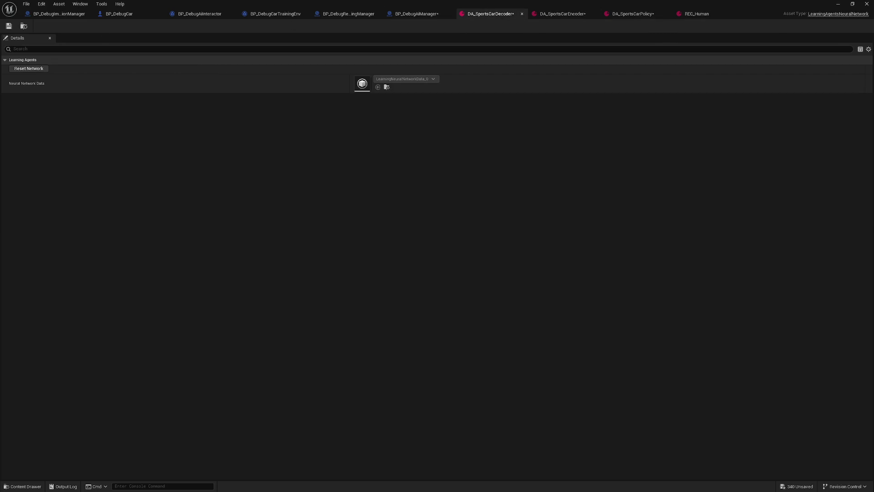
pyautogui.click(8, 26)
pyautogui.click(535, 15)
pyautogui.click(8, 26)
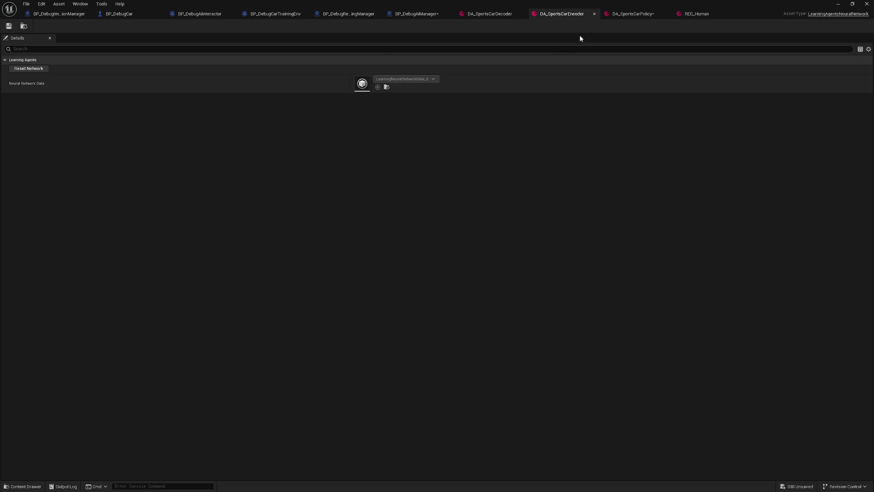
pyautogui.click(631, 13)
pyautogui.click(9, 26)
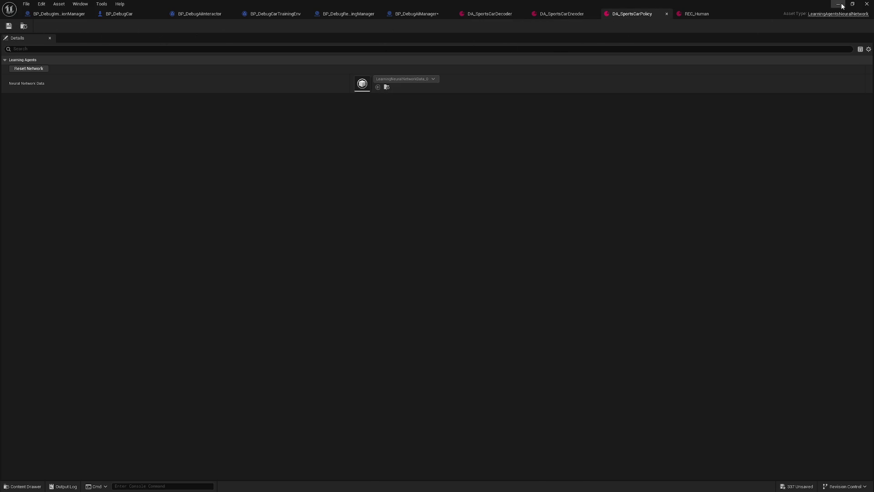
pyautogui.click(843, 6)
pyautogui.click(774, 81)
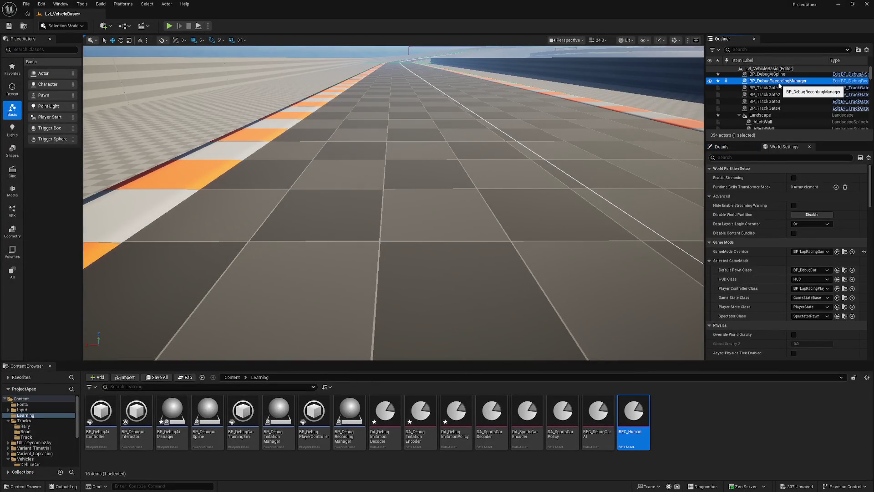
# - Delete the recording manager, keeping BP_DebugCar, and place BP_Debug Imitation Manager beside the track
pyautogui.press('Delete')
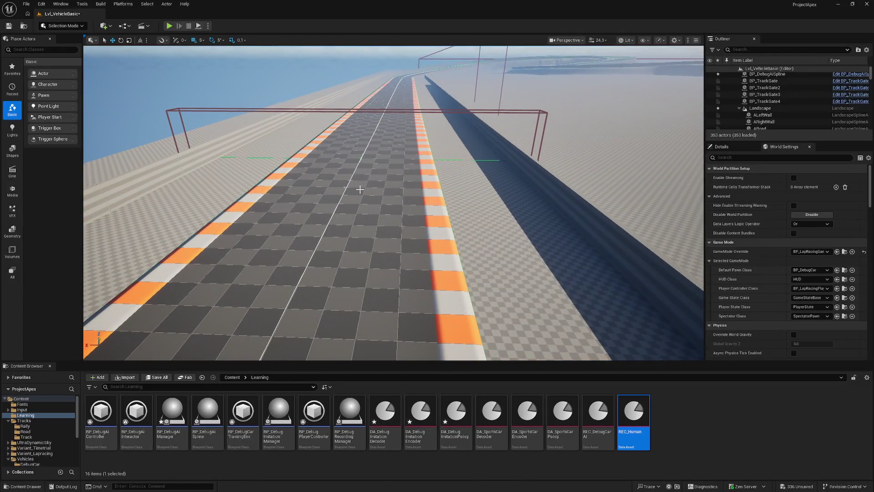
pyautogui.hotkey('ctrl', 'z')
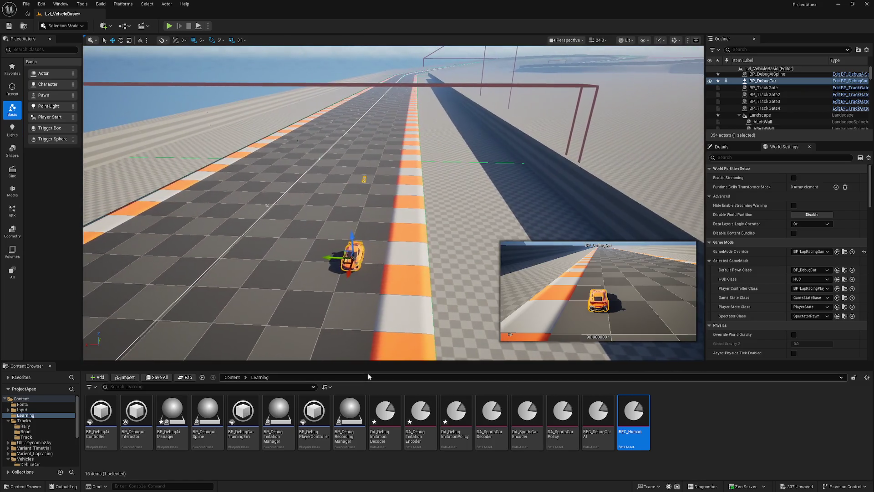
pyautogui.click(279, 412)
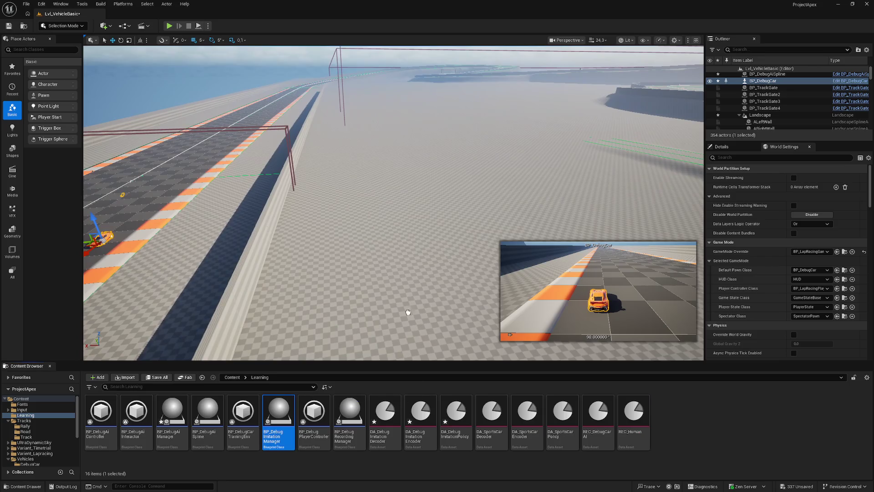
pyautogui.moveTo(408, 312); pyautogui.dragTo(482, 246)
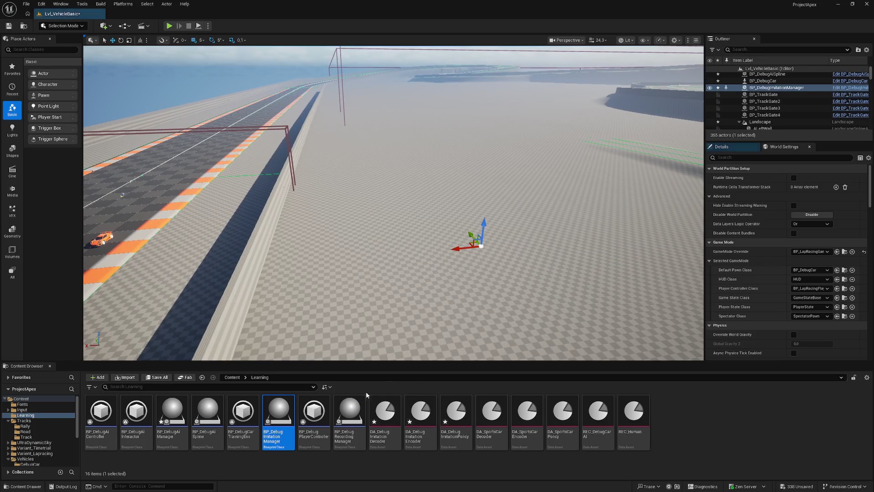
pyautogui.click(852, 88)
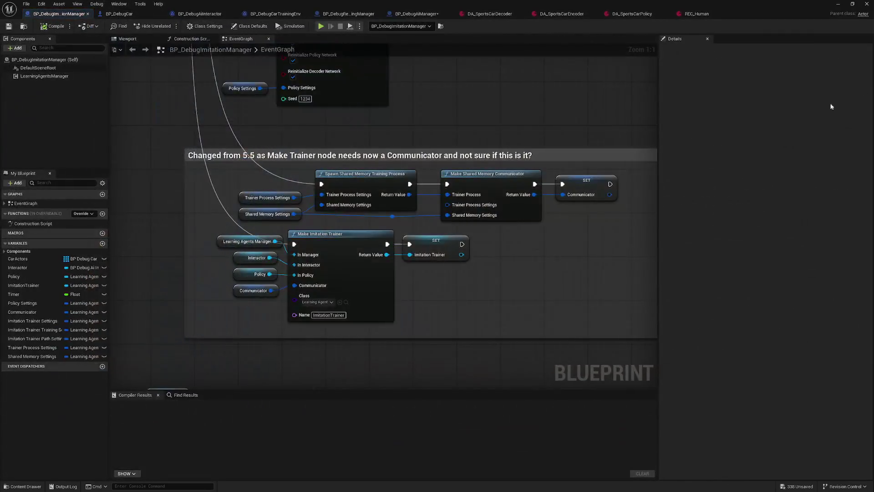
# - Inspect the Communicator, Interactor and Learning Agents Manager variables in the event graph
pyautogui.click(235, 293)
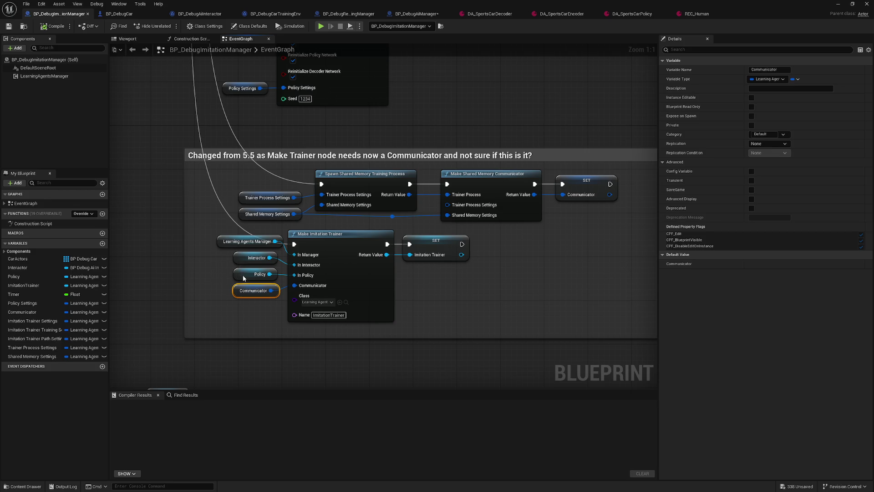
pyautogui.click(242, 259)
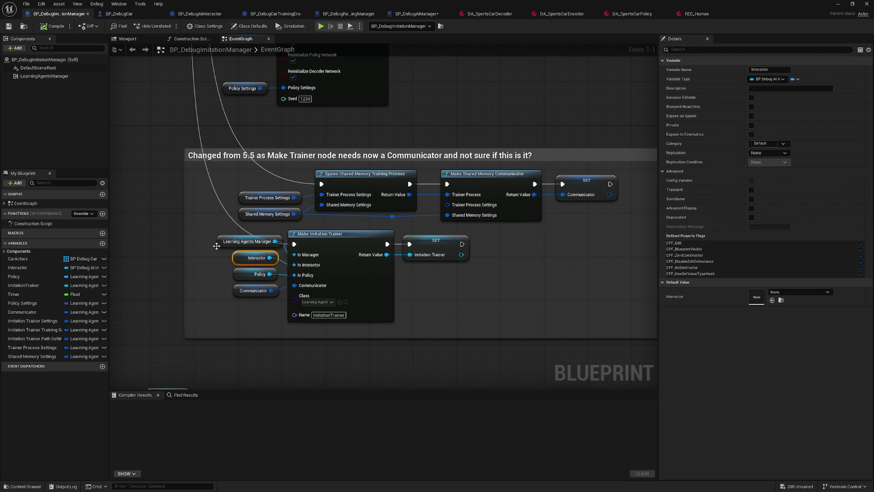
pyautogui.click(217, 241)
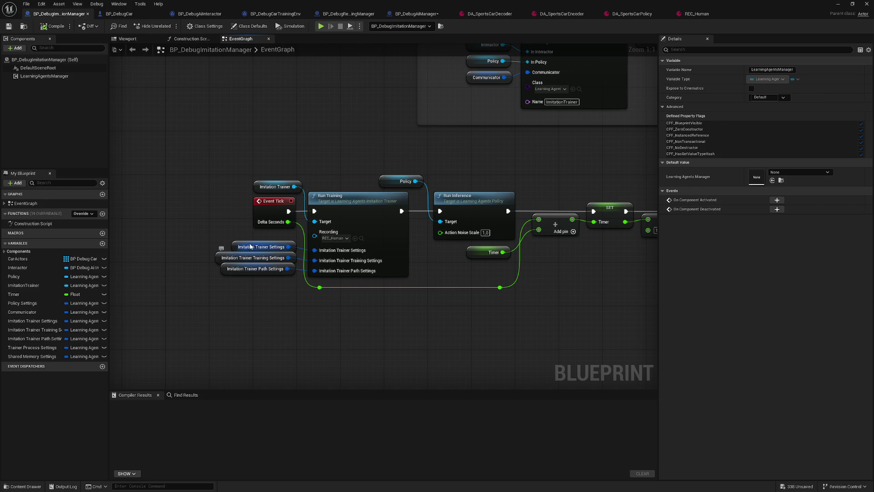
# - Check Imitation Trainer Settings defaults: Trainer Communication Timeout 160, Recording Filter Tag None
pyautogui.click(233, 246)
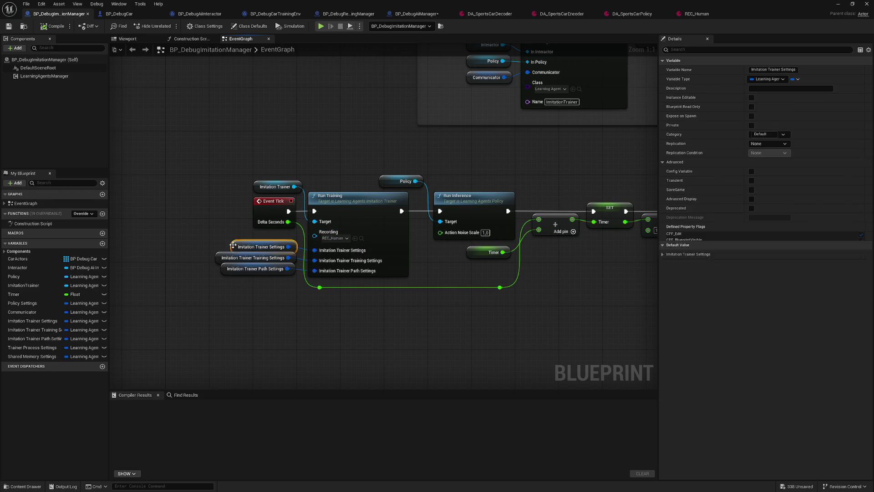
pyautogui.click(663, 270)
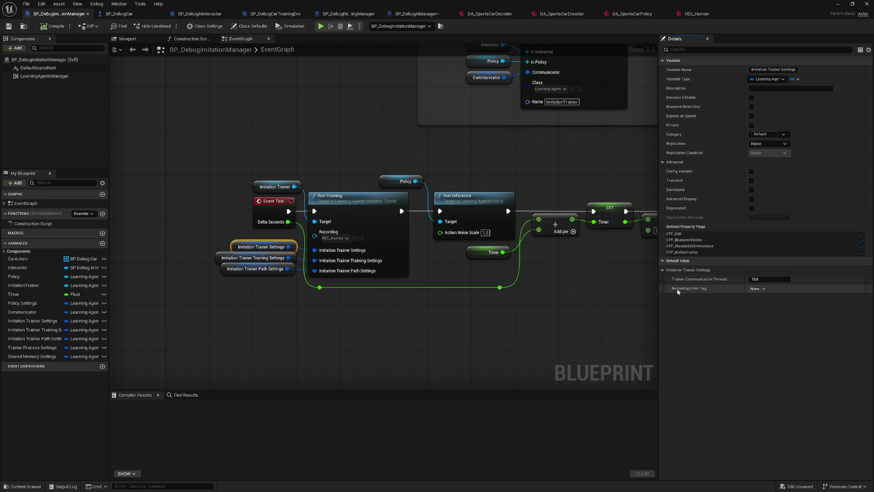
pyautogui.click(765, 289)
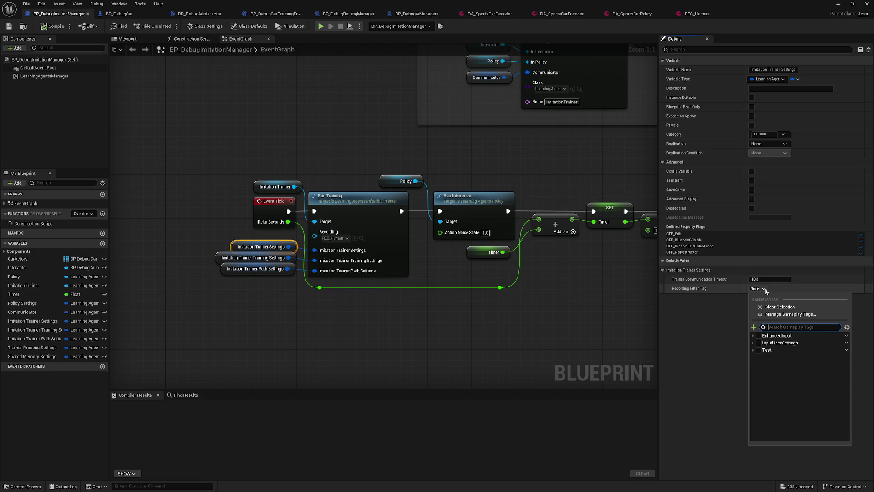
pyautogui.click(712, 308)
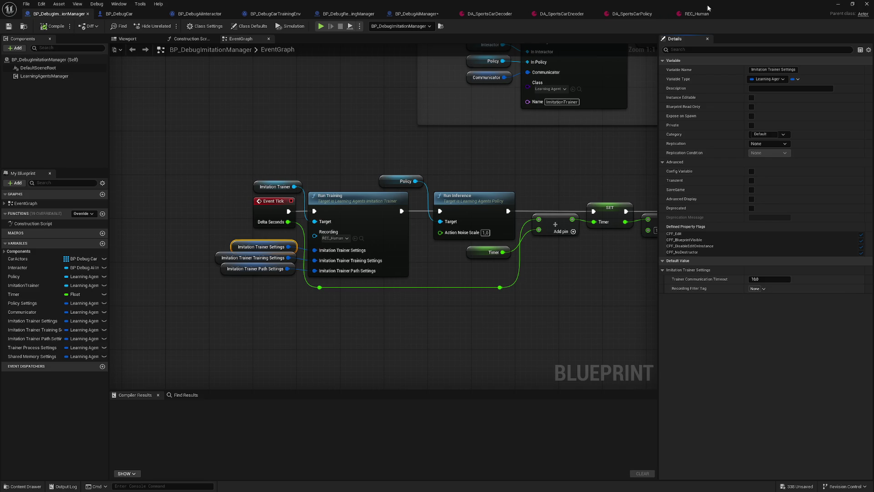
pyautogui.click(707, 13)
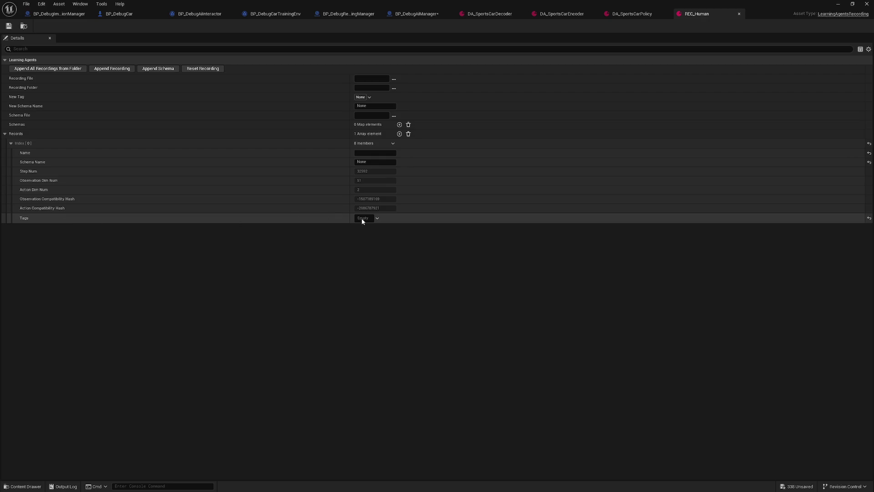
# - Confirm REC_Human's Index 0 entry has no tags, then go back to BP_DebugImitationManager
pyautogui.click(377, 218)
pyautogui.press('Escape')
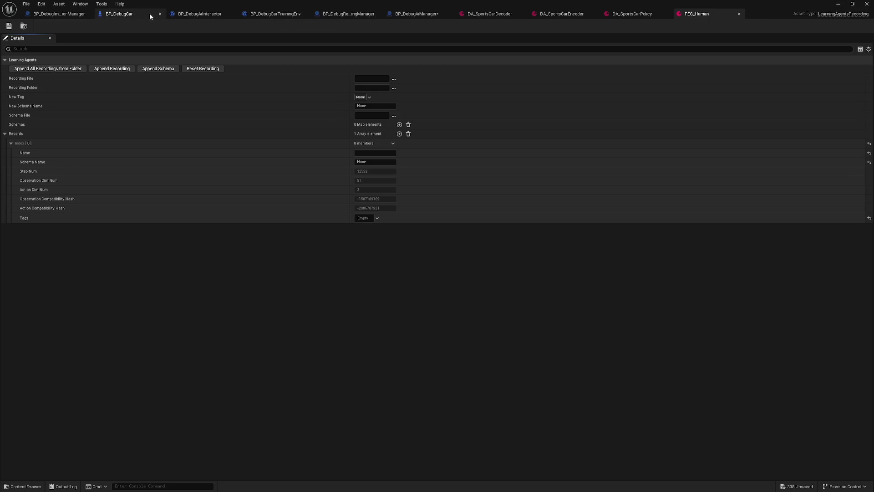
pyautogui.click(46, 16)
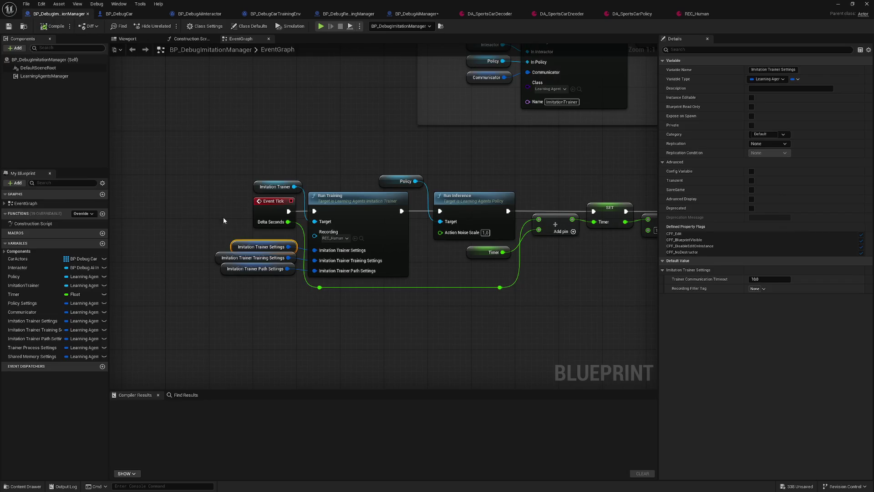
# - Show the Imitation Trainer Training Settings defaults: 1000000 iterations, learning rate 0.001, GPU device
pyautogui.click(219, 258)
pyautogui.click(679, 264)
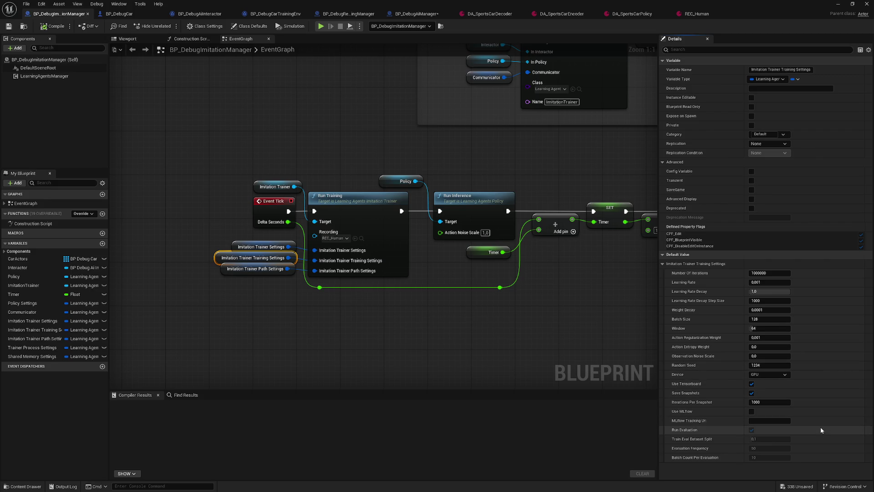
pyautogui.click(255, 268)
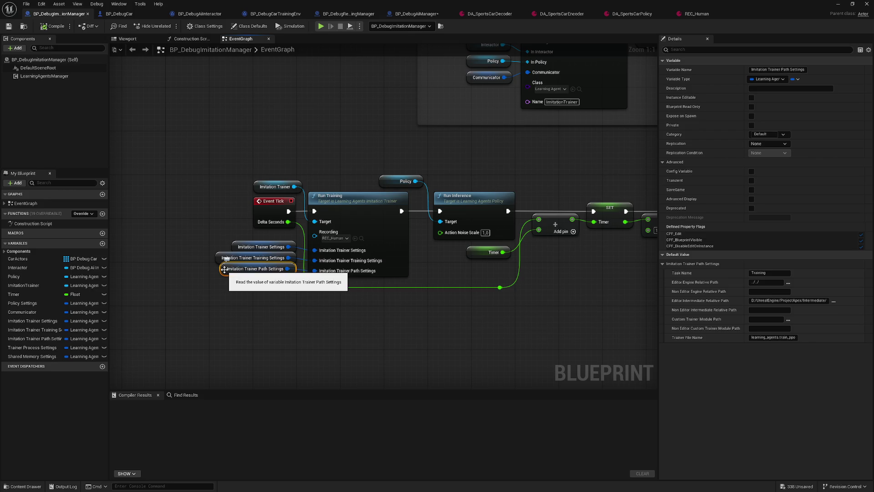
# - Browse the intermediate and engine relative path folders, cancelling both so the paths stay unchanged
pyautogui.click(834, 301)
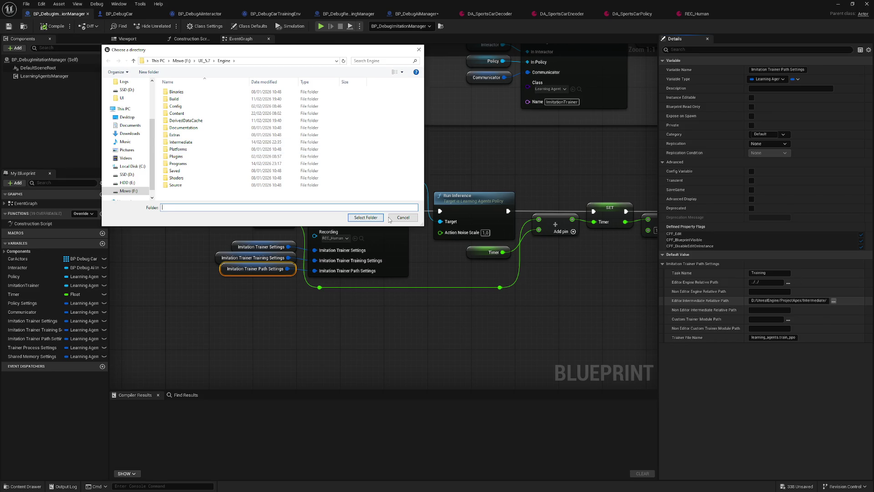
pyautogui.click(365, 217)
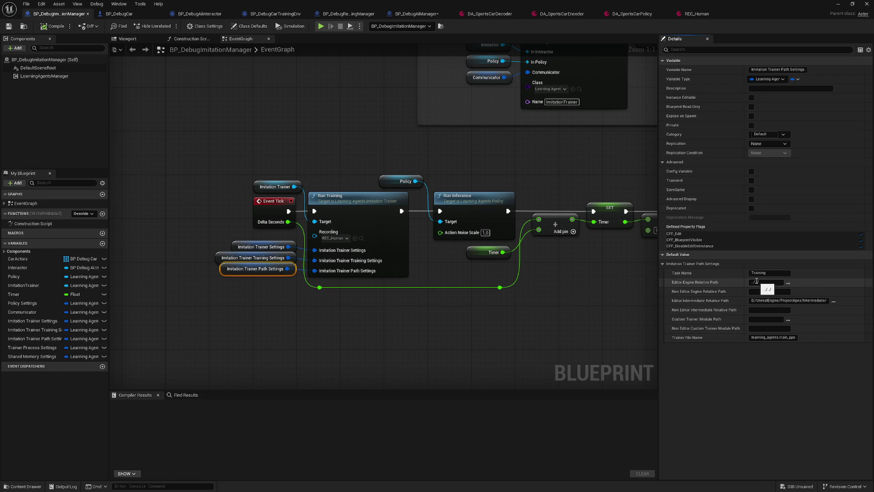
pyautogui.click(787, 284)
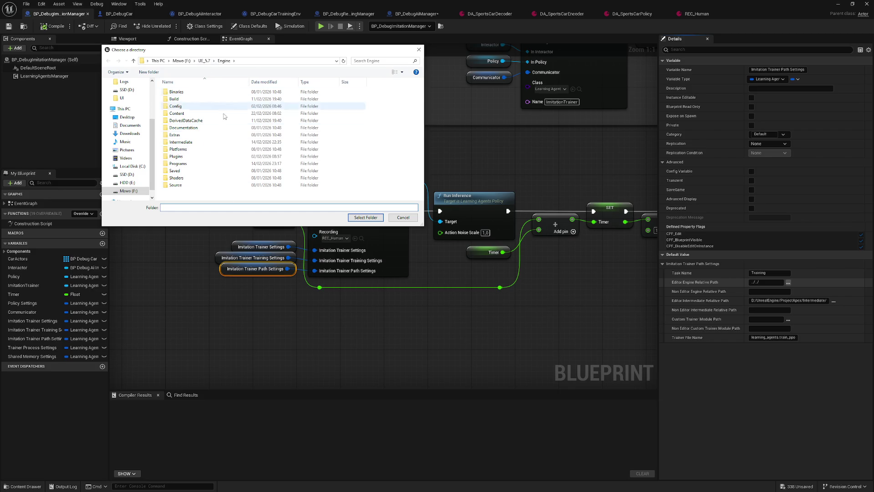
pyautogui.click(403, 218)
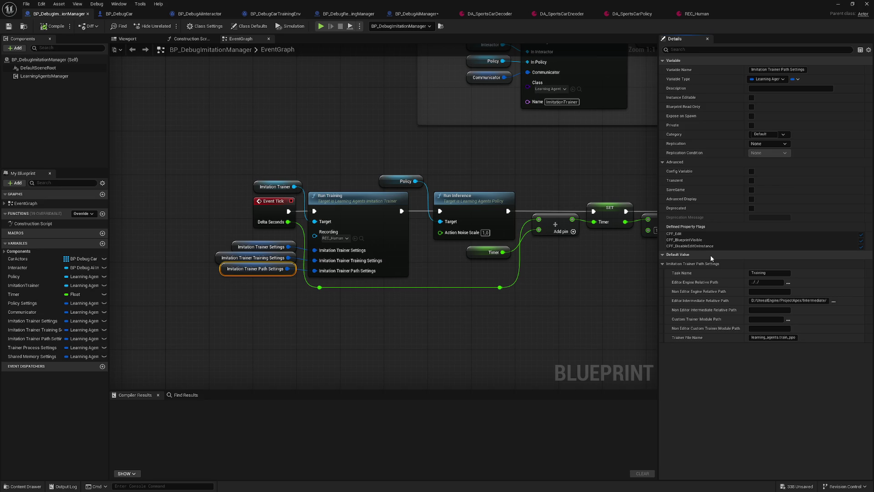
pyautogui.moveTo(433, 271); pyautogui.dragTo(381, 284)
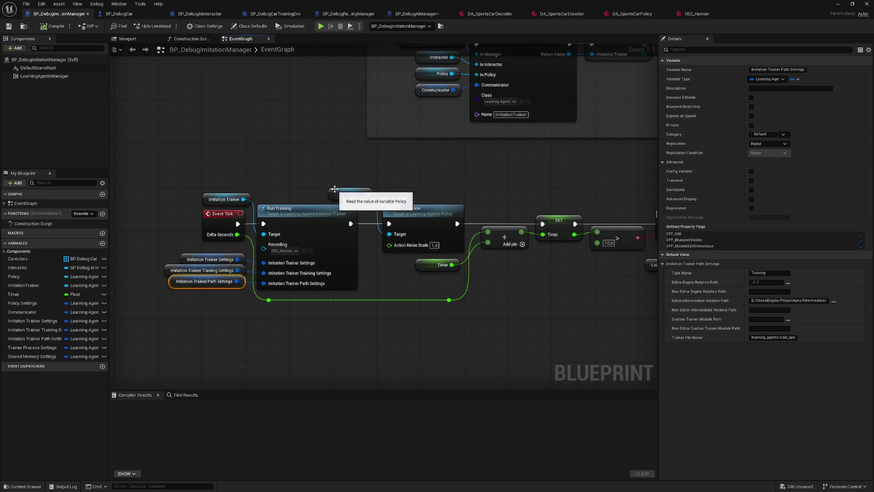
# - Select the Policy variable and pan to the BeginPlay Sequence with Make Interactor and Make Policy
pyautogui.click(353, 194)
pyautogui.moveTo(439, 195)
pyautogui.mouseDown()
pyautogui.moveTo(373, 184)
pyautogui.moveTo(494, 164)
pyautogui.moveTo(341, 161)
pyautogui.moveTo(505, 171)
pyautogui.moveTo(291, 171)
pyautogui.moveTo(230, 183)
pyautogui.mouseUp()
pyautogui.moveTo(356, 172); pyautogui.dragTo(270, 160)
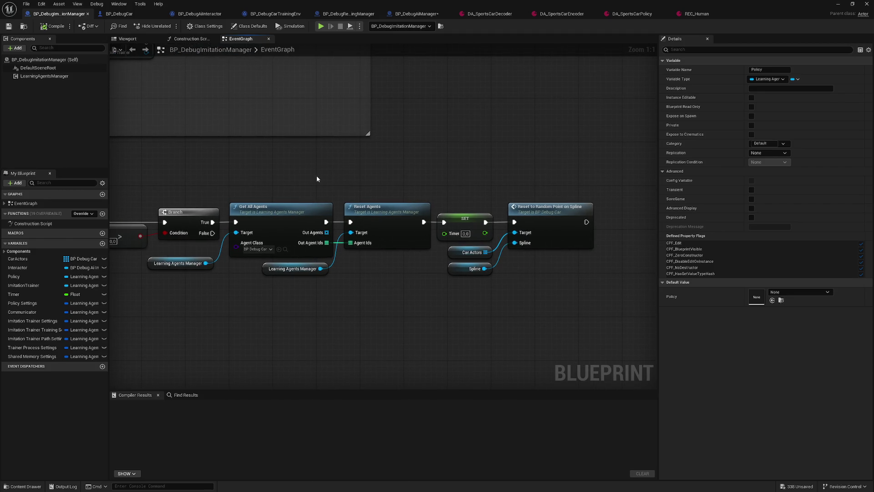
pyautogui.moveTo(271, 161); pyautogui.dragTo(316, 210)
pyautogui.moveTo(220, 211)
pyautogui.mouseDown()
pyautogui.moveTo(300, 192)
pyautogui.moveTo(282, 240)
pyautogui.moveTo(202, 226)
pyautogui.mouseUp()
pyautogui.moveTo(222, 79); pyautogui.dragTo(270, 238)
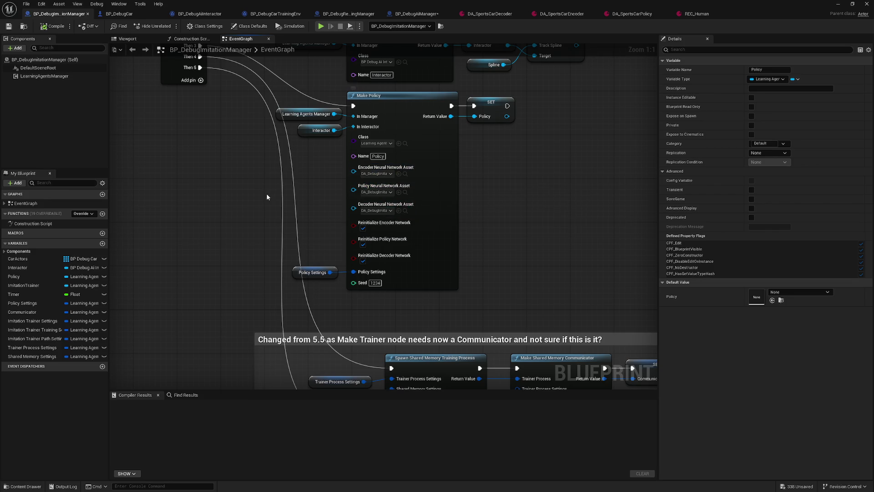
pyautogui.moveTo(255, 164)
pyautogui.mouseDown()
pyautogui.moveTo(260, 214)
pyautogui.moveTo(236, 234)
pyautogui.moveTo(225, 134)
pyautogui.moveTo(330, 132)
pyautogui.mouseUp()
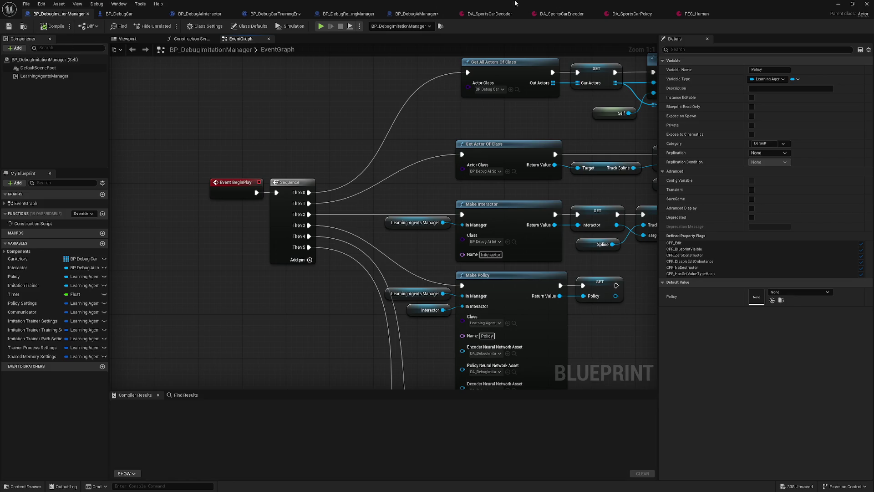
# - Back in the level, open the Output Log, clear its 'tensor' filter and enlarge the panel
pyautogui.click(839, 5)
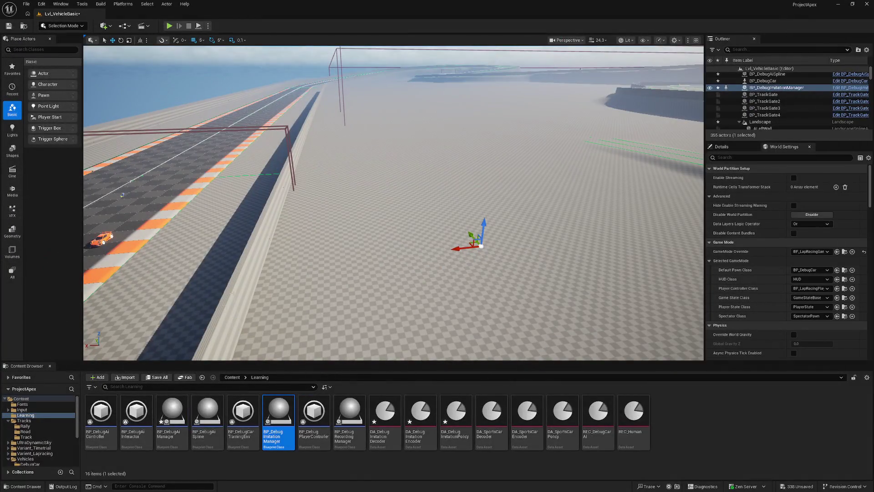
pyautogui.click(63, 487)
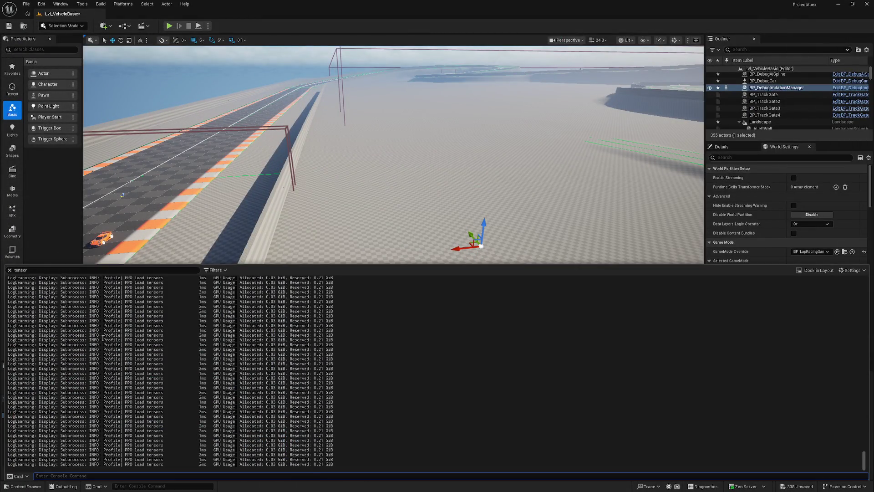
pyautogui.click(9, 270)
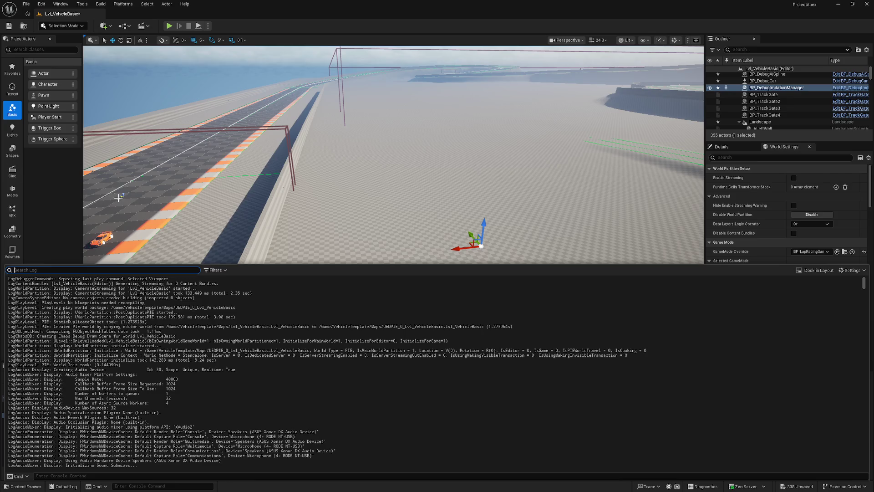
pyautogui.click(783, 301)
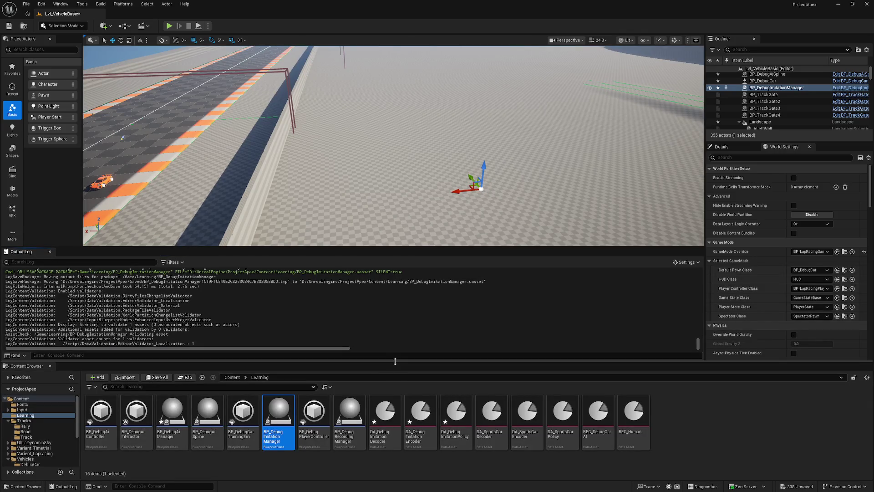
pyautogui.moveTo(395, 361); pyautogui.dragTo(385, 435)
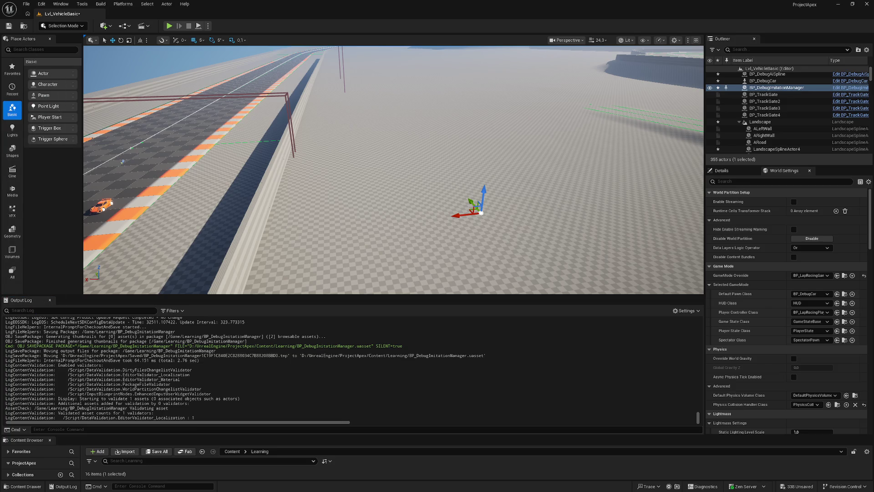
pyautogui.hotkey('alt', 'Tab')
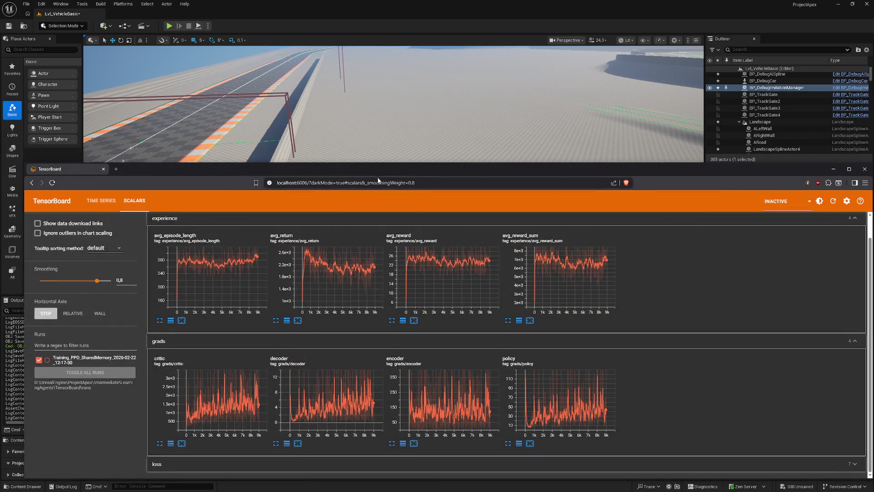
# - In TensorBoard, hide the Training_PPO_SharedMemory run from the scalar charts
pyautogui.click(371, 178)
pyautogui.press('Escape')
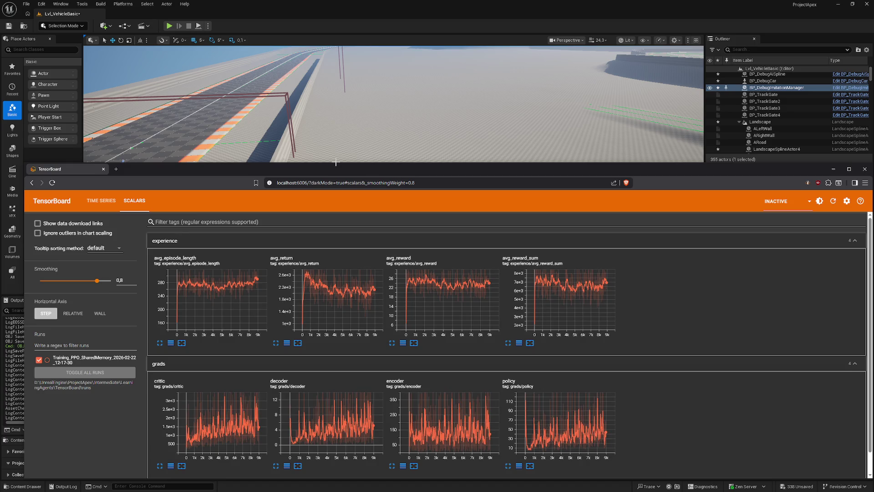
pyautogui.click(102, 200)
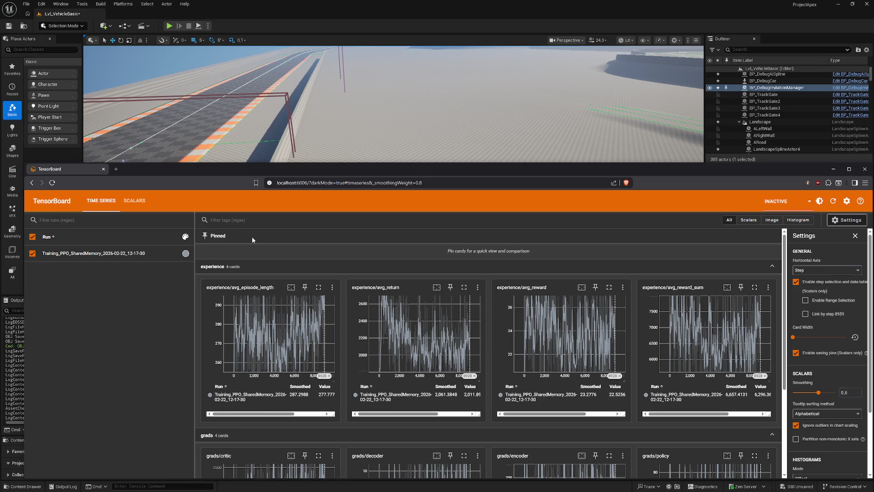
pyautogui.click(136, 201)
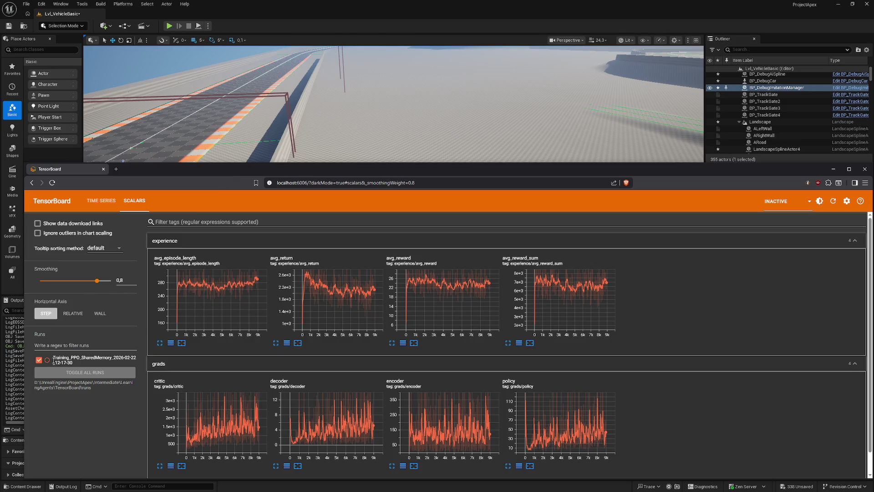
pyautogui.click(39, 360)
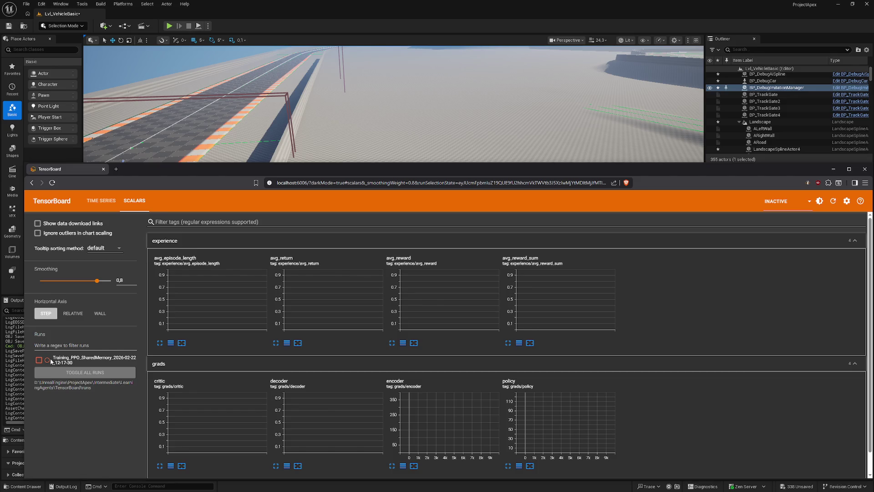
# - Move the TensorBoard window lower on screen and send it behind the Unreal editor
pyautogui.click(833, 202)
pyautogui.moveTo(255, 164)
pyautogui.mouseDown()
pyautogui.moveTo(251, 407)
pyautogui.moveTo(239, 363)
pyautogui.moveTo(366, 162)
pyautogui.moveTo(365, 284)
pyautogui.moveTo(280, 387)
pyautogui.mouseUp()
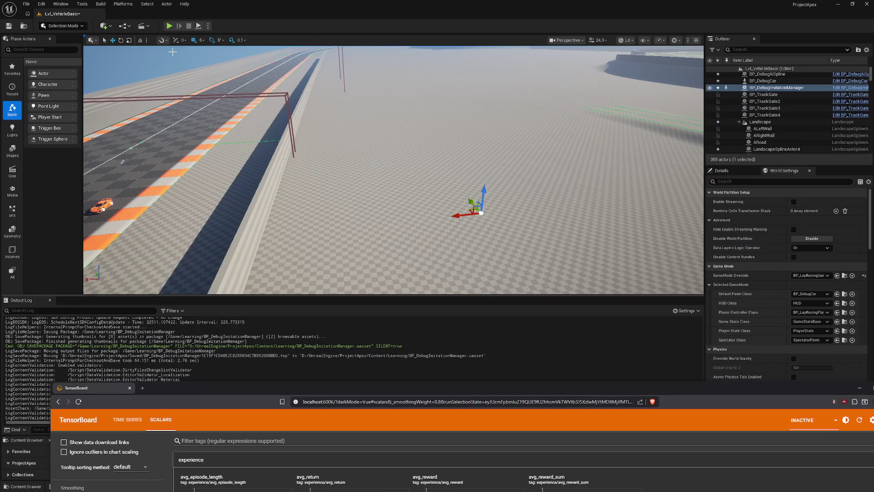
pyautogui.moveTo(204, 386); pyautogui.dragTo(191, 453)
pyautogui.click(172, 28)
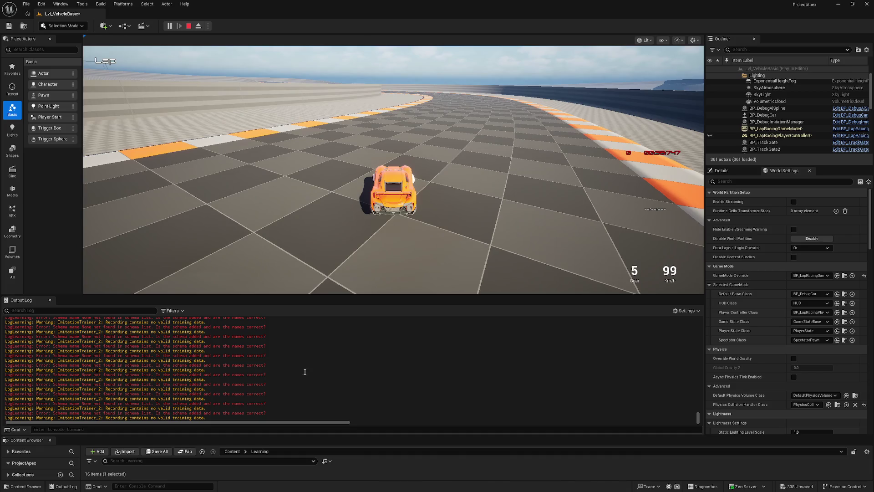
# - Stop the Play-In-Editor session once the debug car has flipped and return to editing
pyautogui.click(302, 282)
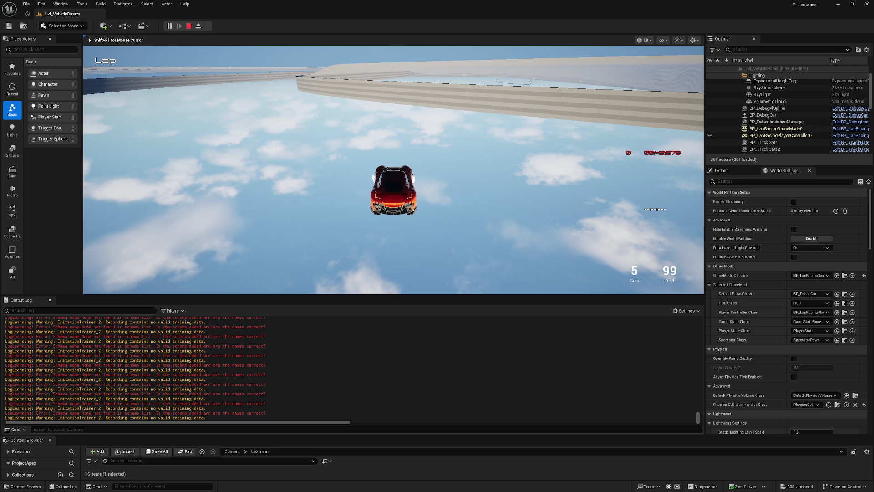
pyautogui.press('Escape')
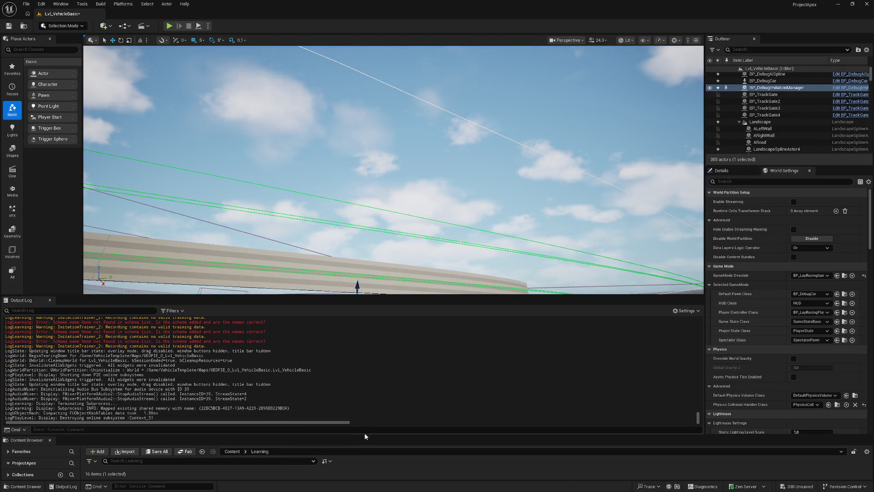
# - Enlarge the Content Browser and bring up the new-asset menu, searching 'rec'
pyautogui.moveTo(361, 436); pyautogui.dragTo(361, 302)
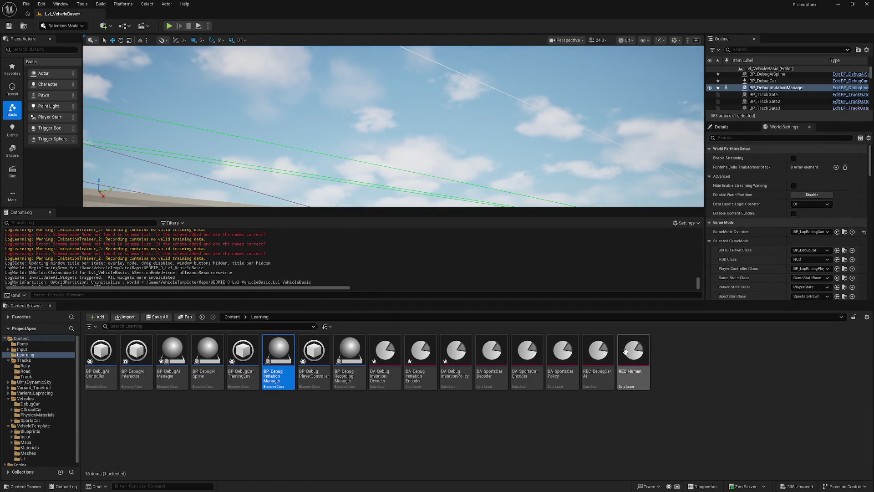
pyautogui.moveTo(625, 352)
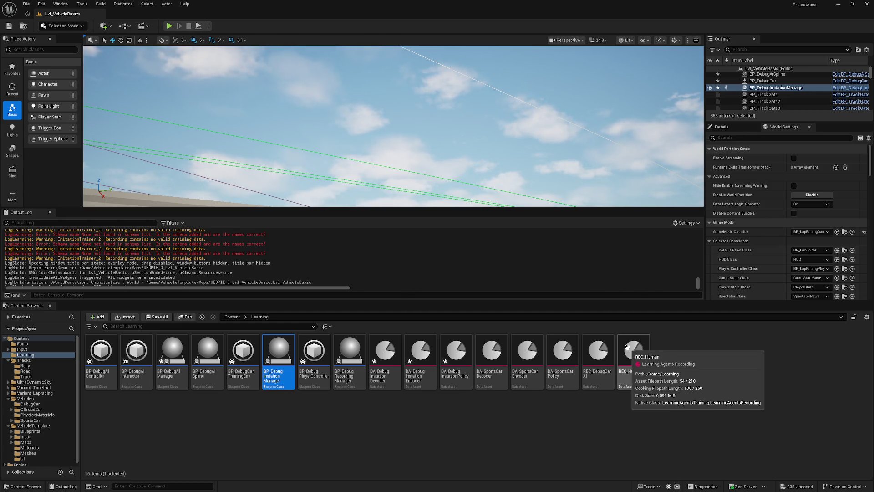
pyautogui.rightClick(759, 407)
pyautogui.moveTo(775, 334)
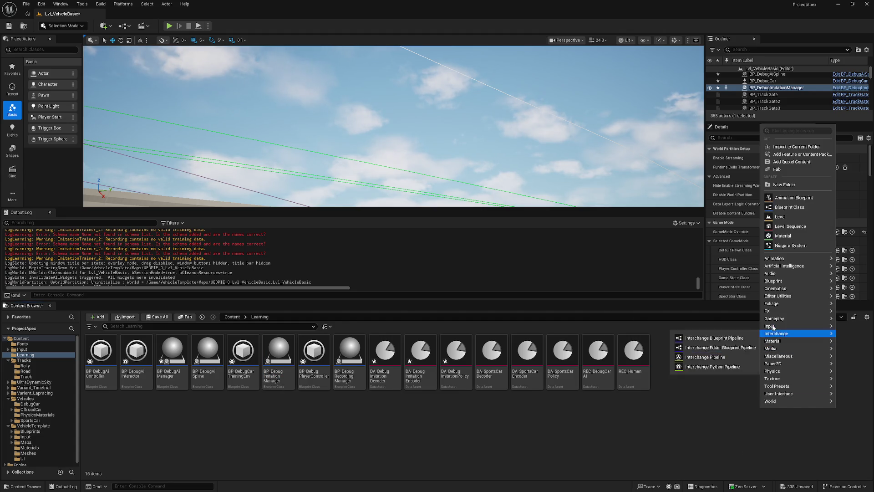
pyautogui.write('rec')
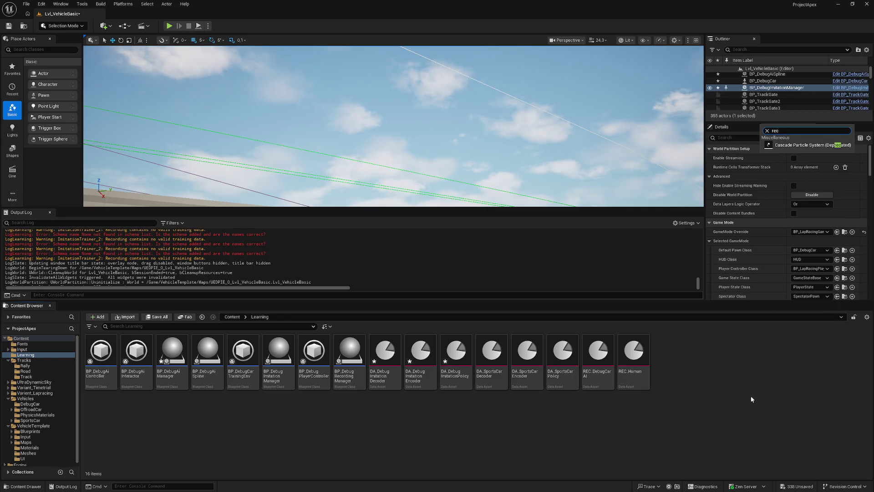
# - Start a new Miscellaneous Data Asset and filter its class list by 'rec'
pyautogui.rightClick(751, 395)
pyautogui.moveTo(773, 306)
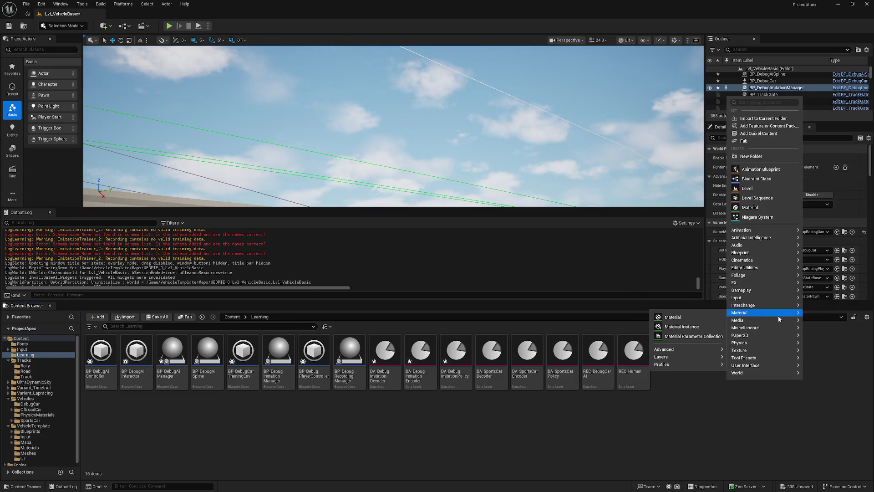
pyautogui.moveTo(785, 327)
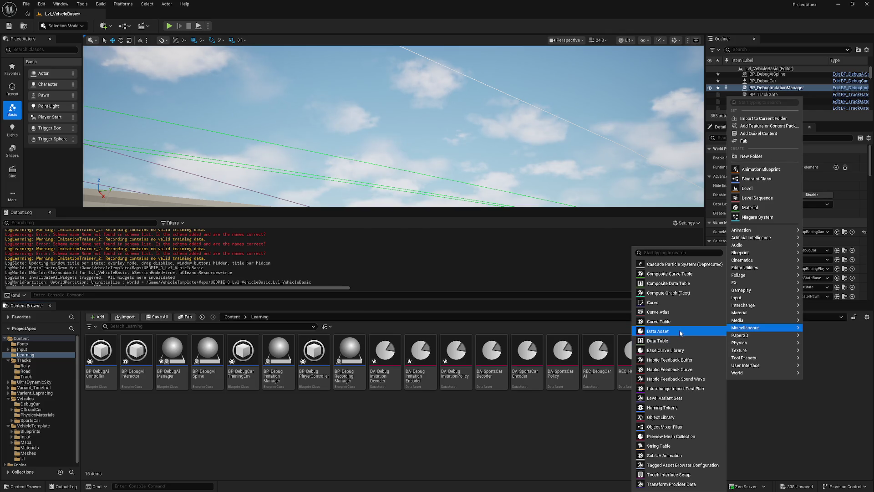
pyautogui.click(680, 331)
pyautogui.write('rec')
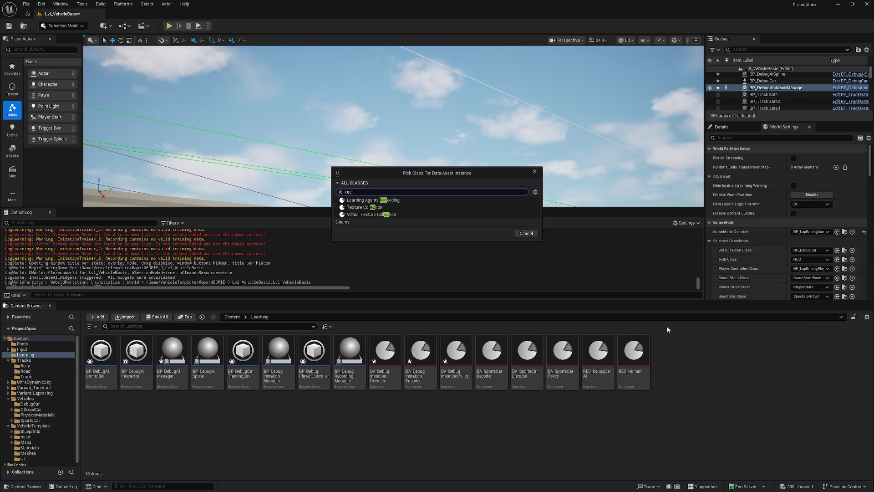
# - Cancel the Data Asset class picker and open BP_DebugPlayerController instead
pyautogui.click(526, 233)
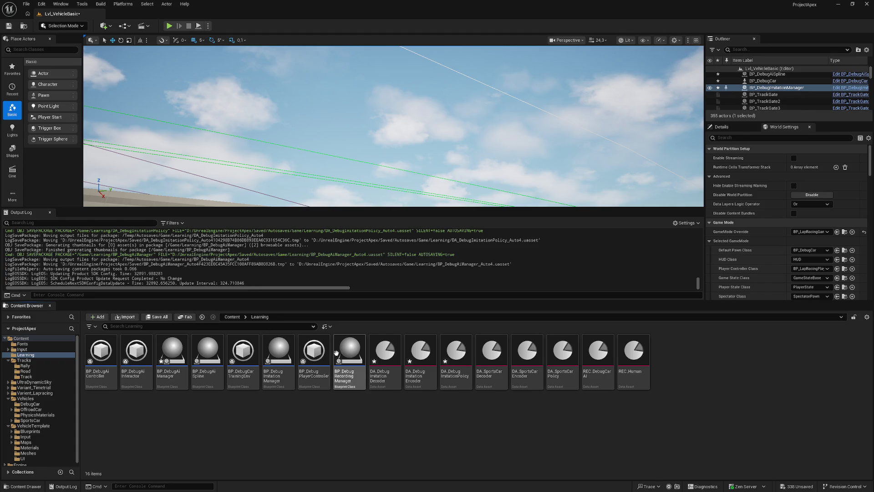
pyautogui.doubleClick(308, 353)
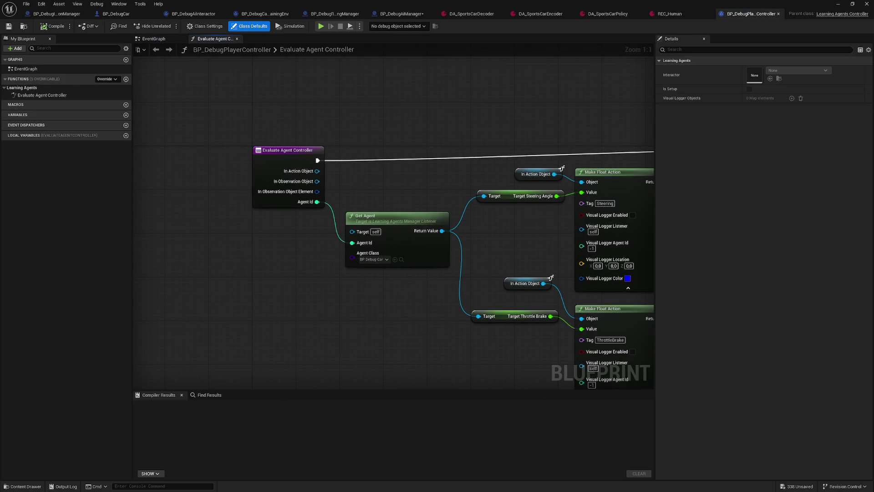
# - Enable Visual Logger on the ThrottleBrake and Steering Make Float Action nodes
pyautogui.moveTo(282, 284)
pyautogui.mouseDown()
pyautogui.moveTo(269, 274)
pyautogui.moveTo(196, 275)
pyautogui.mouseUp()
pyautogui.moveTo(282, 163)
pyautogui.mouseDown()
pyautogui.moveTo(279, 189)
pyautogui.moveTo(331, 232)
pyautogui.mouseUp()
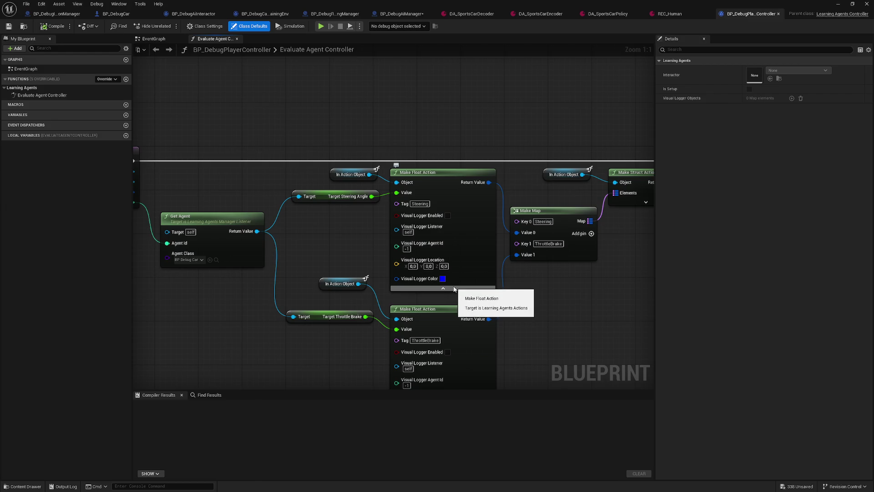
pyautogui.moveTo(319, 242)
pyautogui.mouseDown()
pyautogui.moveTo(306, 303)
pyautogui.moveTo(301, 278)
pyautogui.moveTo(285, 269)
pyautogui.moveTo(269, 296)
pyautogui.moveTo(332, 296)
pyautogui.mouseUp()
pyautogui.click(328, 303)
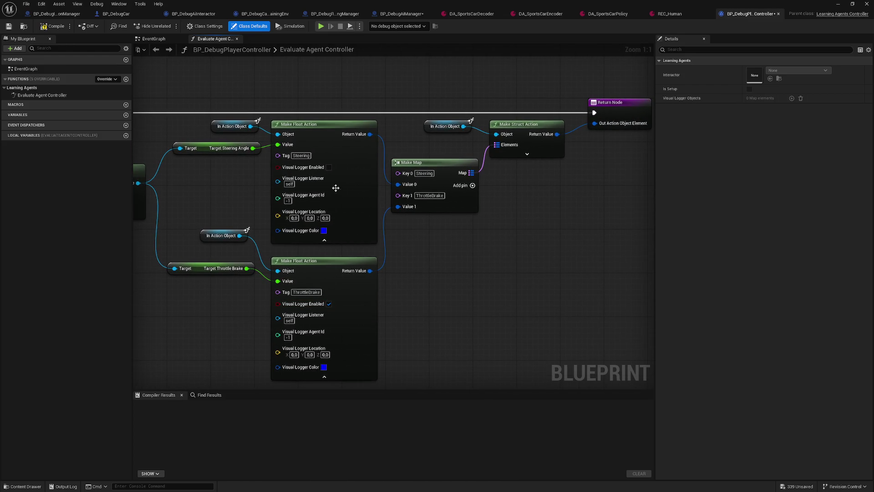
pyautogui.click(328, 167)
# - Compile BP_DebugPlayerController and switch to the BP_DebugRecordingManager blueprint
pyautogui.moveTo(519, 267); pyautogui.dragTo(466, 291)
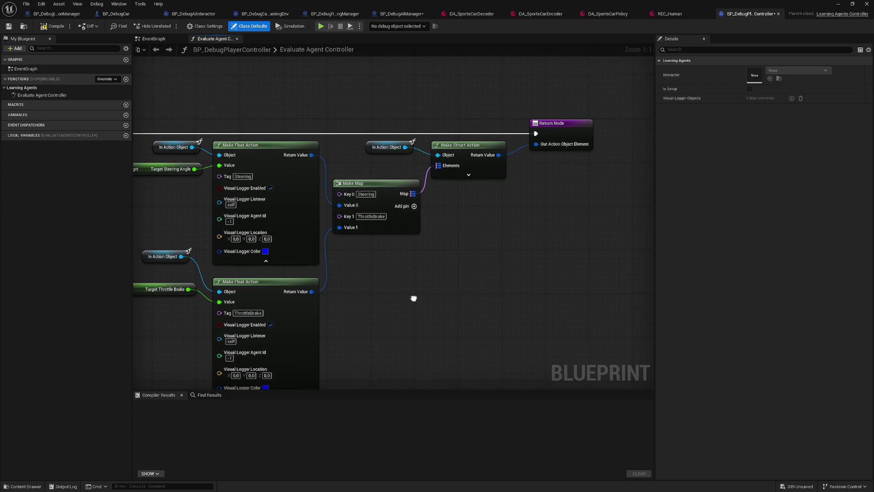
pyautogui.click(49, 26)
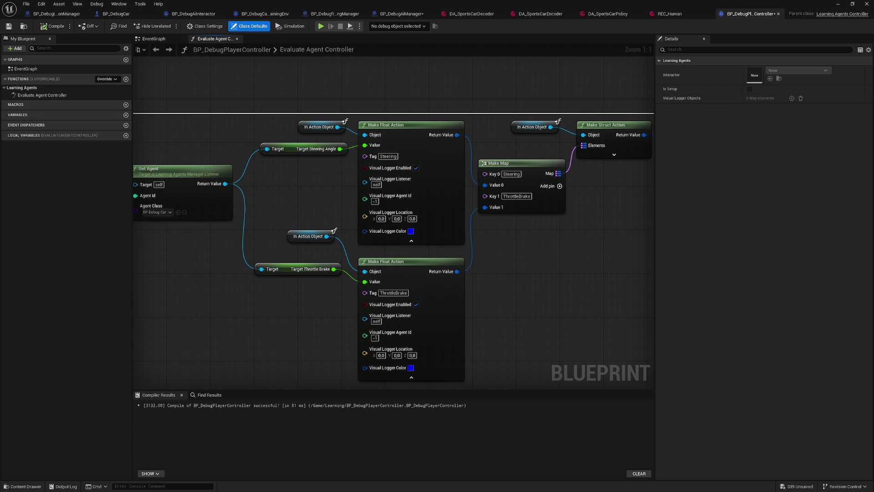
pyautogui.moveTo(509, 249)
pyautogui.mouseDown()
pyautogui.moveTo(362, 287)
pyautogui.moveTo(397, 288)
pyautogui.mouseUp()
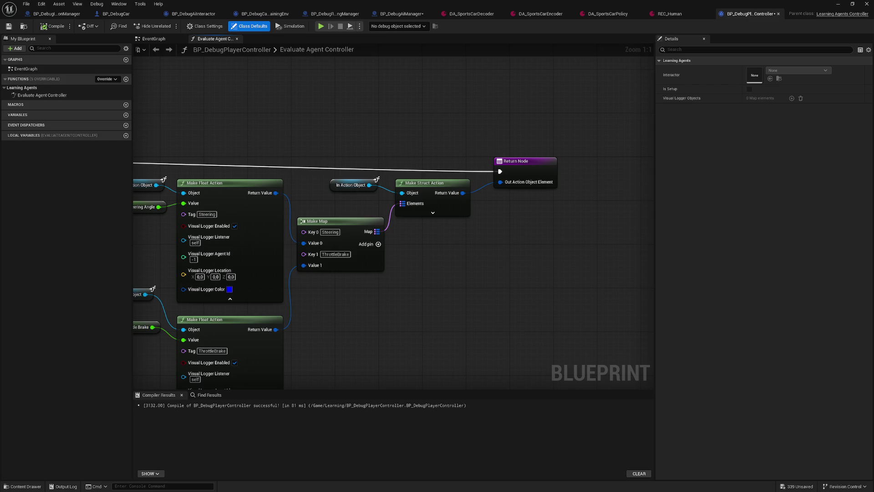
pyautogui.click(335, 13)
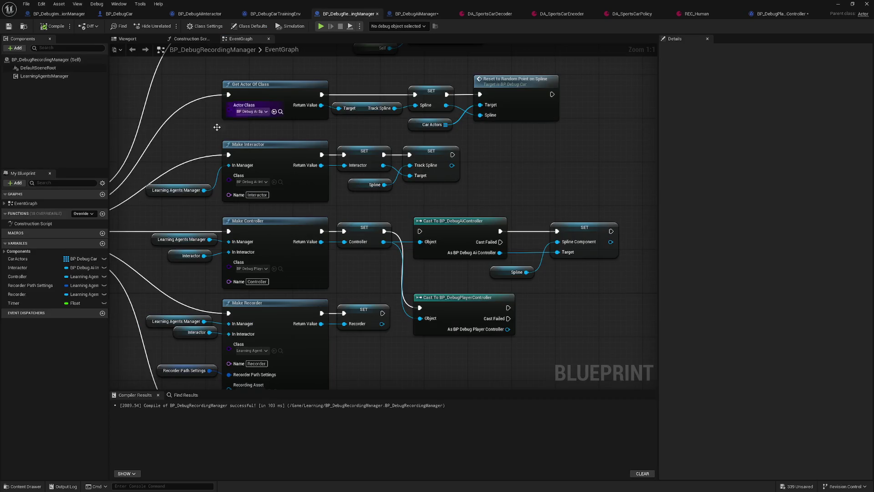
# - Pan to the Make Controller nodes and select SET Controller to show the variable's type
pyautogui.moveTo(160, 146)
pyautogui.mouseDown()
pyautogui.moveTo(243, 195)
pyautogui.moveTo(236, 237)
pyautogui.mouseUp()
pyautogui.moveTo(299, 270)
pyautogui.mouseDown()
pyautogui.moveTo(292, 231)
pyautogui.moveTo(261, 189)
pyautogui.mouseUp()
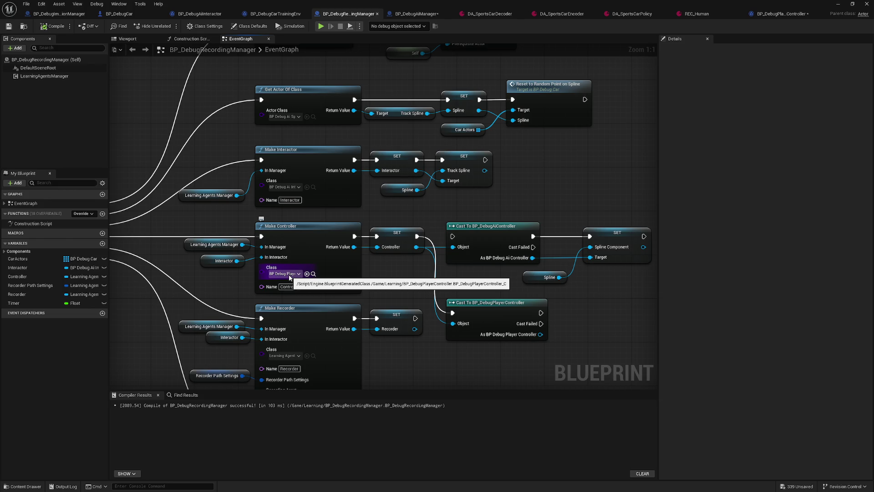
pyautogui.moveTo(289, 276); pyautogui.dragTo(205, 243)
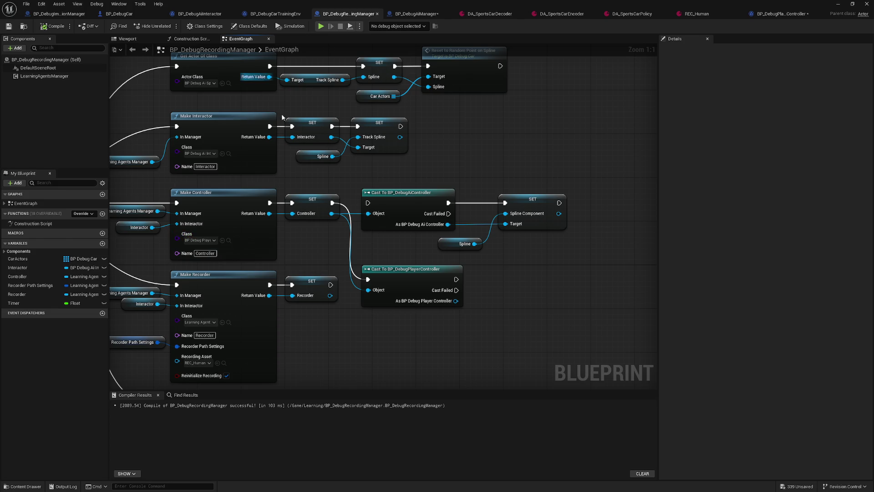
pyautogui.click(313, 203)
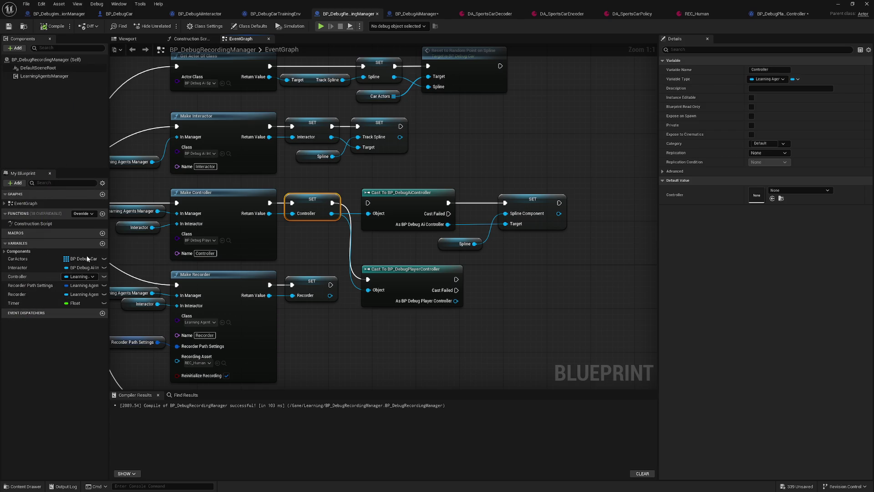
# - Change the Controller variable type to a BP Debug Player Controller object reference
pyautogui.click(457, 340)
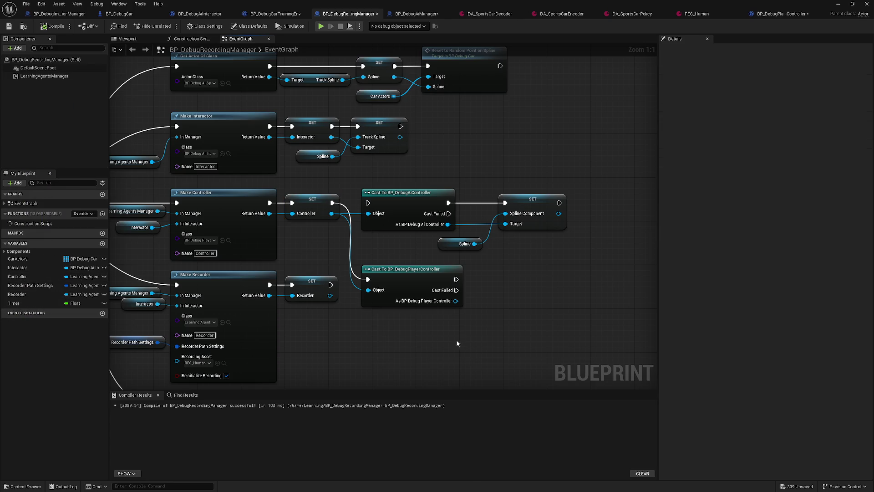
pyautogui.click(95, 276)
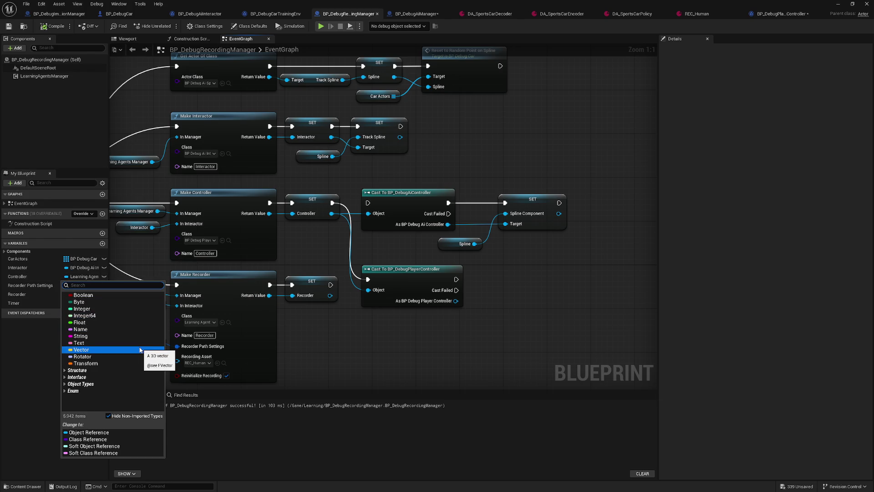
pyautogui.write('debugco')
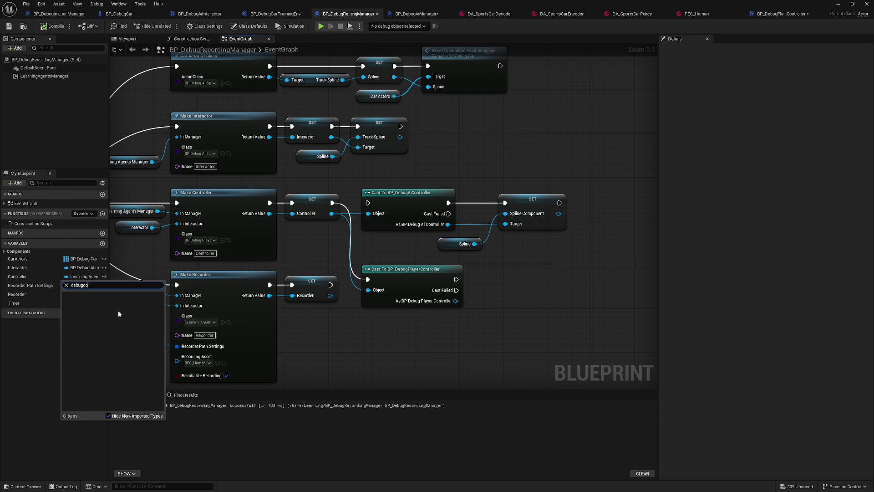
pyautogui.press('BackSpace')
pyautogui.press('BackSpace')
pyautogui.write('player')
pyautogui.moveTo(146, 303)
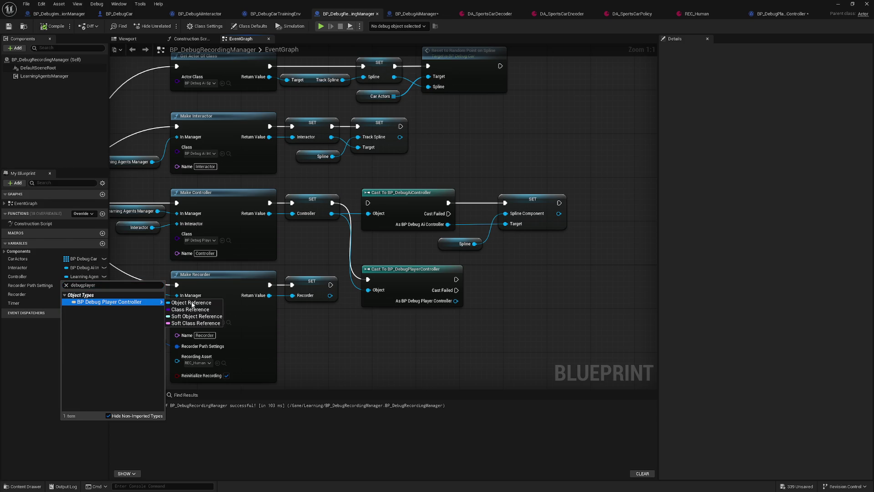
pyautogui.click(192, 303)
# - Compile, then delete the redundant Cast To BP_DebugPlayerController node
pyautogui.moveTo(310, 247)
pyautogui.mouseDown()
pyautogui.moveTo(356, 283)
pyautogui.moveTo(352, 317)
pyautogui.mouseUp()
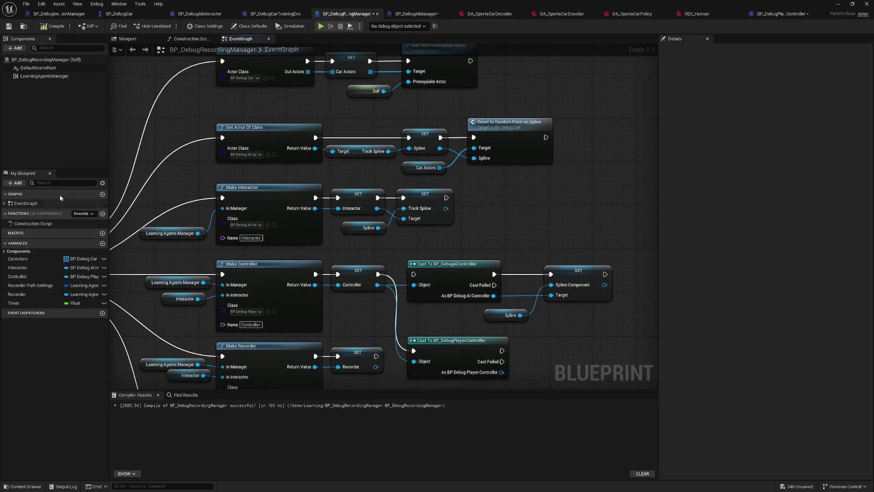
pyautogui.click(55, 26)
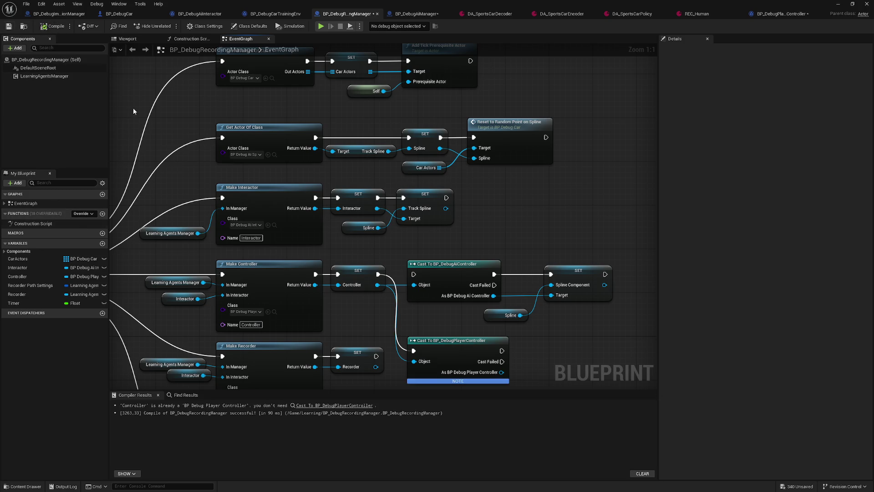
pyautogui.moveTo(456, 341); pyautogui.dragTo(392, 299)
pyautogui.click(395, 299)
pyautogui.press('Delete')
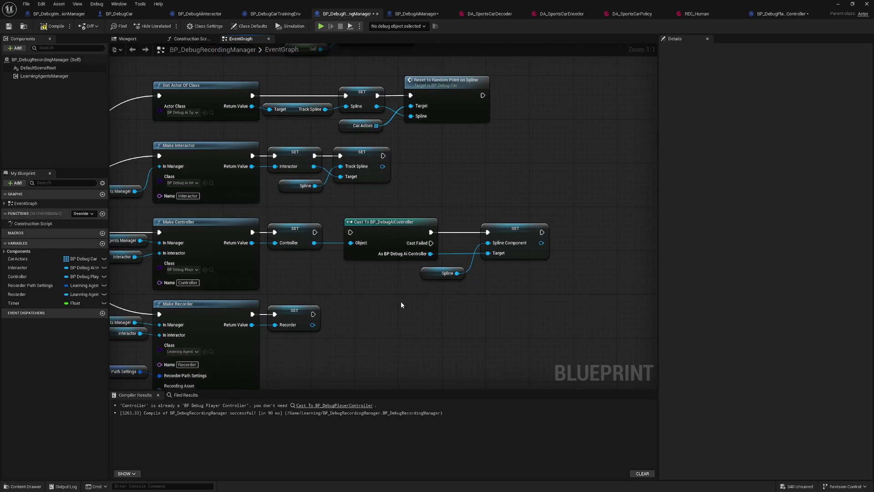
# - Compile and save BP_DebugRecordingManager, then inspect the SET Interactor node down to Begin Recording
pyautogui.click(54, 26)
pyautogui.click(8, 26)
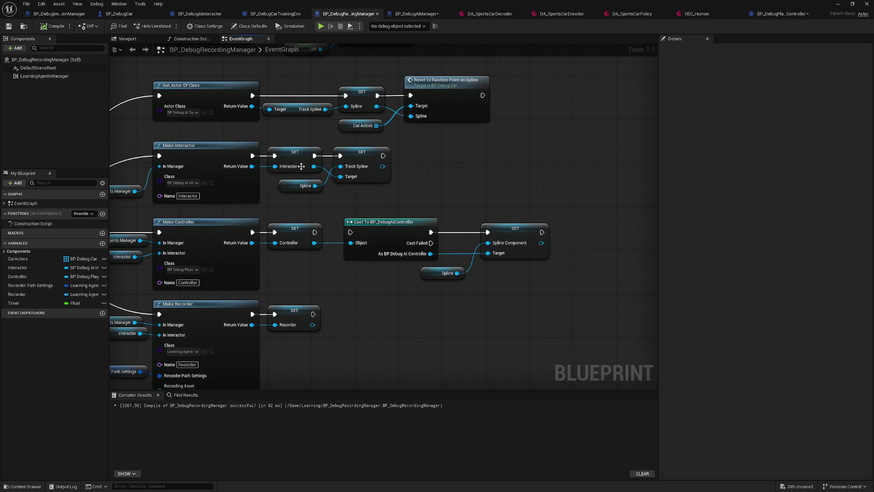
pyautogui.click(291, 157)
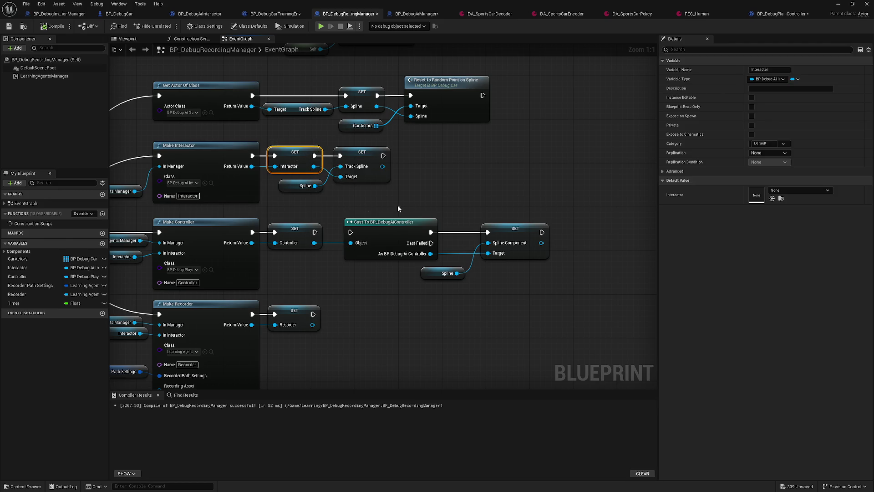
pyautogui.scroll(-5, 441, 180)
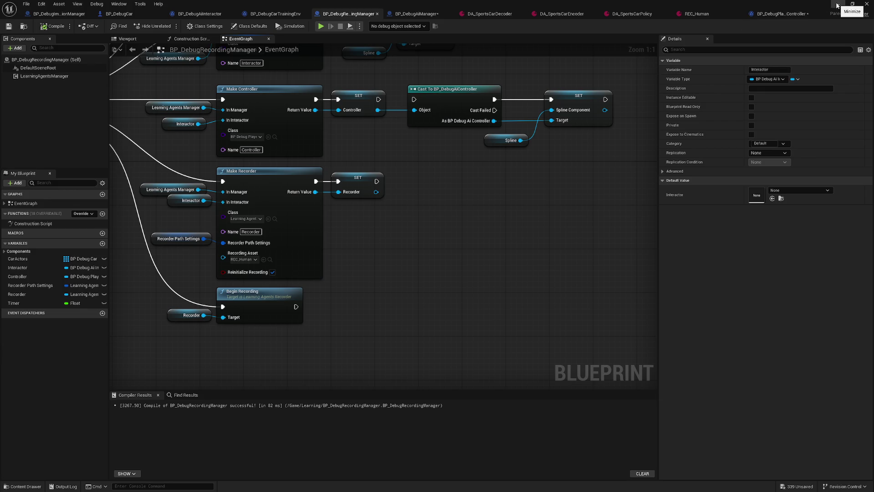
pyautogui.click(425, 14)
# - Save BP_DebugAiManager, look over its graph, and minimize the blueprint editor
pyautogui.click(9, 28)
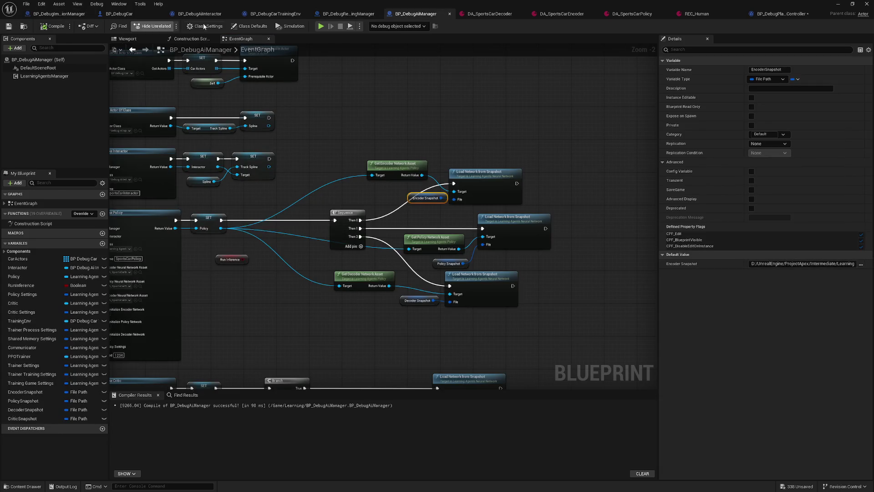
pyautogui.moveTo(334, 127)
pyautogui.mouseDown()
pyautogui.moveTo(415, 103)
pyautogui.moveTo(479, 98)
pyautogui.mouseUp()
pyautogui.moveTo(449, 137)
pyautogui.mouseDown()
pyautogui.moveTo(365, 127)
pyautogui.moveTo(343, 174)
pyautogui.mouseUp()
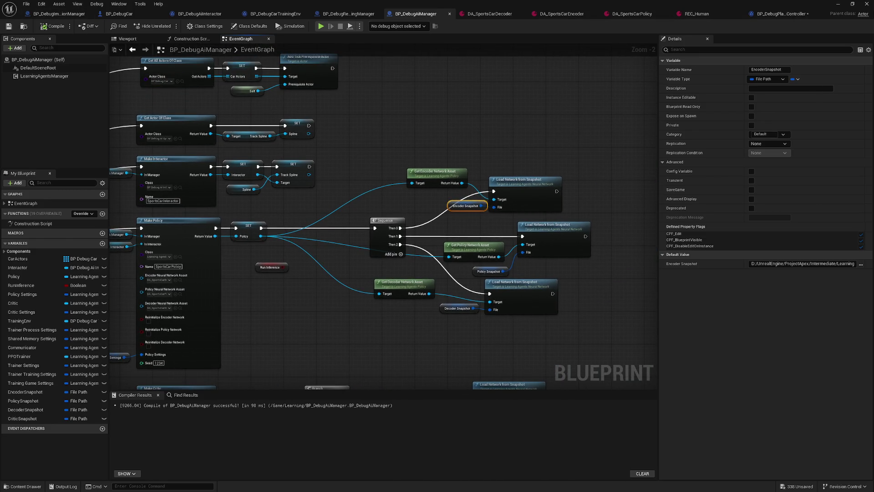
pyautogui.click(838, 8)
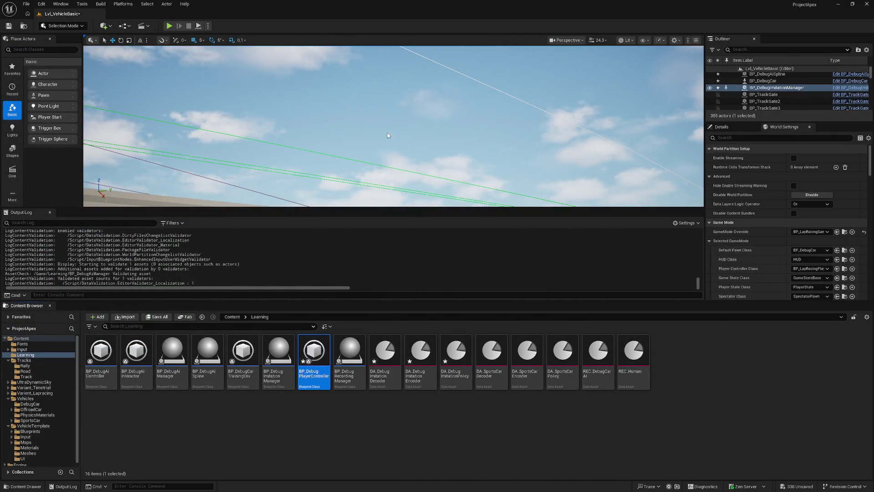
# - Open REC_Human and clear all entries from its Records array
pyautogui.moveTo(398, 208)
pyautogui.mouseDown()
pyautogui.moveTo(455, 267)
pyautogui.moveTo(501, 237)
pyautogui.mouseUp()
pyautogui.doubleClick(634, 351)
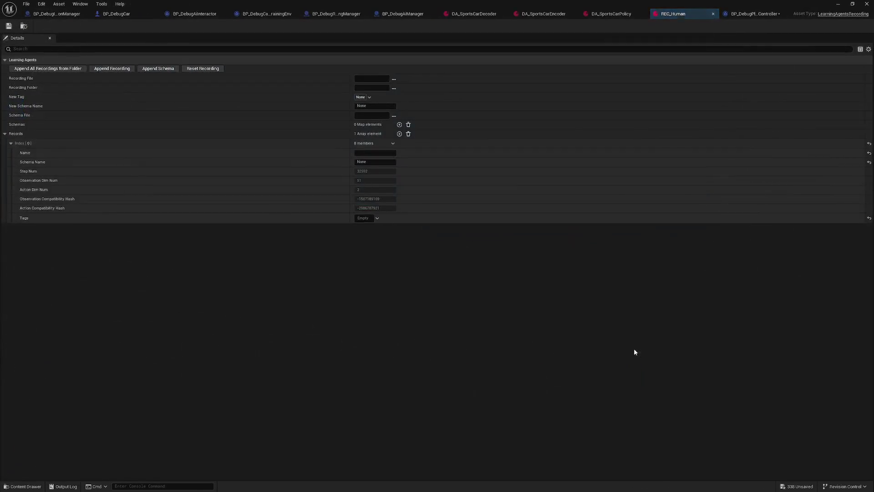
pyautogui.click(408, 134)
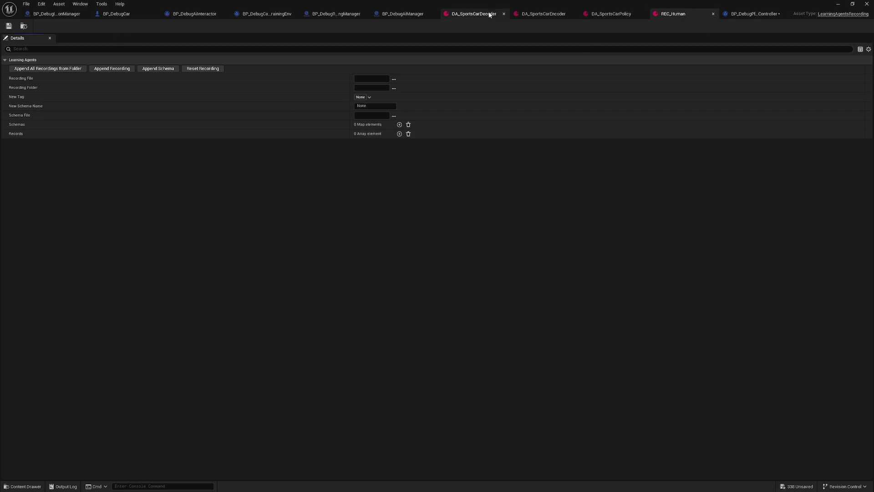
# - Close the DA_SportsCarDecoder and DA_SportsCarEncoder tabs and the asset editor window
pyautogui.click(504, 13)
pyautogui.click(522, 14)
pyautogui.click(866, 3)
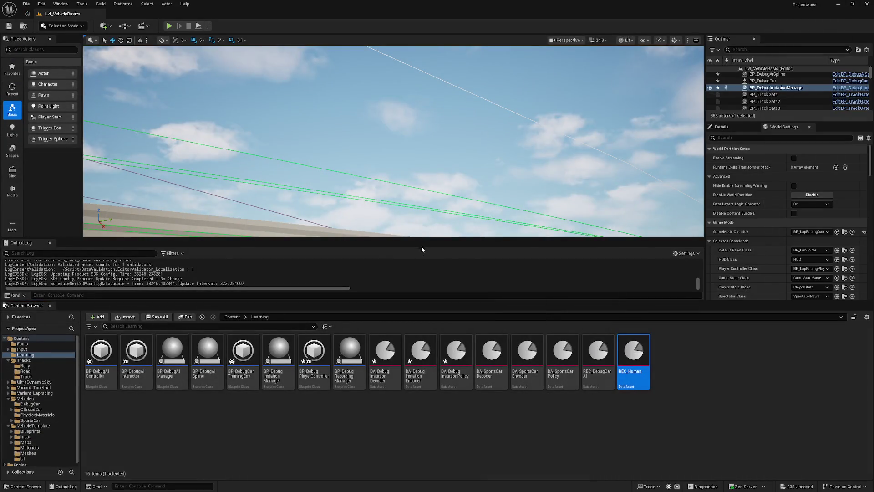
pyautogui.moveTo(411, 302); pyautogui.dragTo(411, 379)
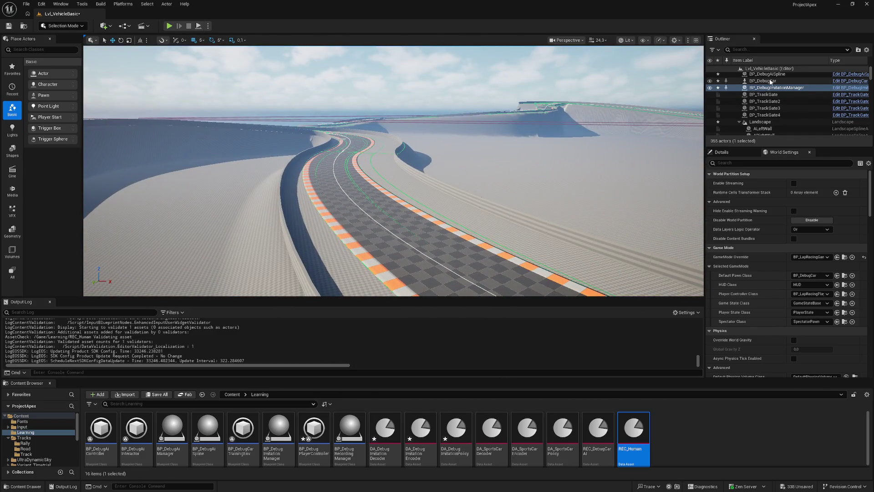
# - Cut BP_DebugCar, delete BP_DebugImitationManager, place BP_DebugRecordingManager in the level, and play with Alt+P
pyautogui.click(774, 82)
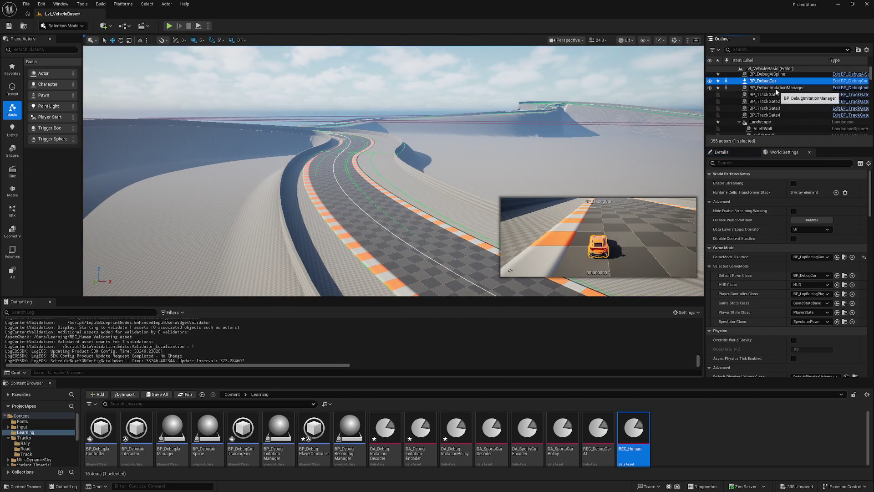
pyautogui.hotkey('ctrl', 'x')
pyautogui.click(800, 81)
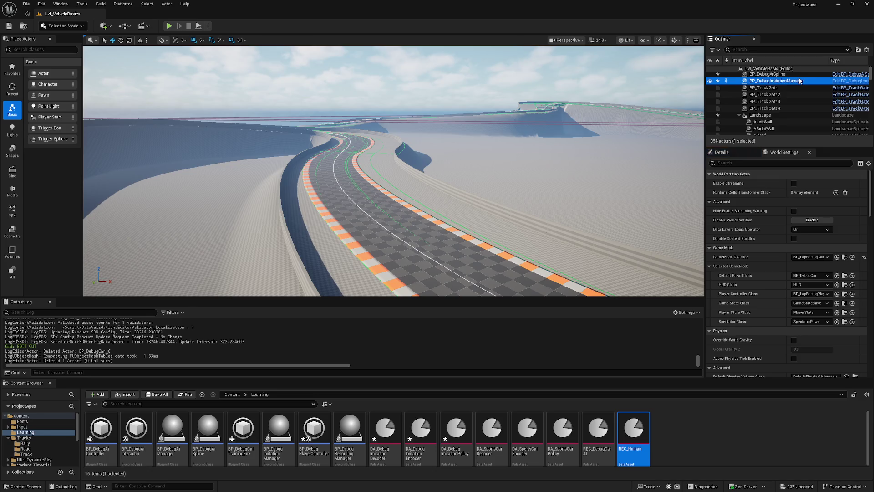
pyautogui.press('Delete')
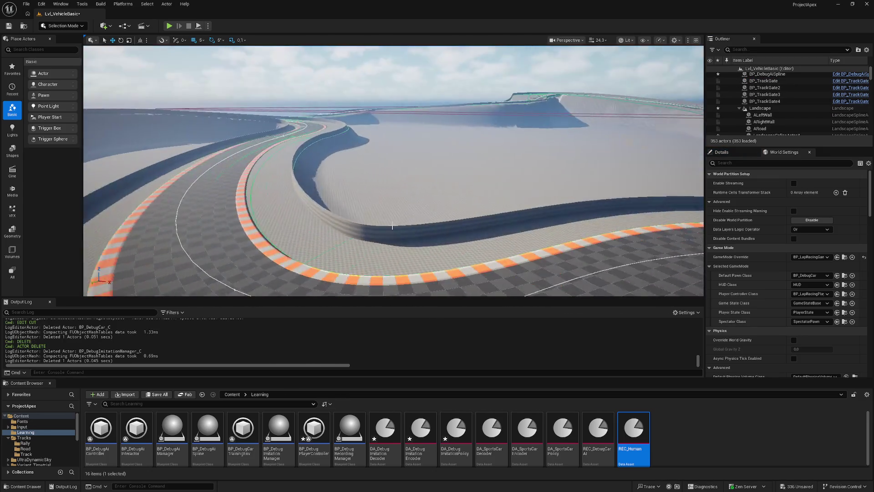
pyautogui.moveTo(350, 431)
pyautogui.mouseDown()
pyautogui.moveTo(394, 185)
pyautogui.moveTo(390, 200)
pyautogui.mouseUp()
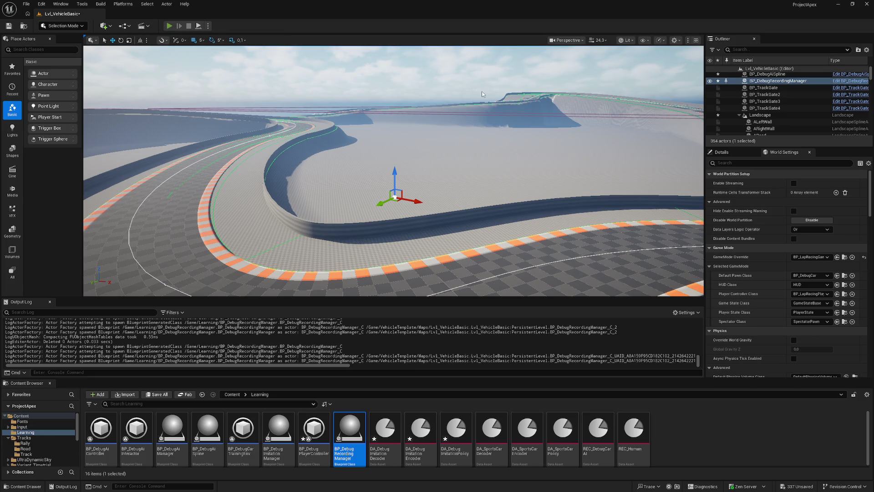
pyautogui.hotkey('alt', 'p')
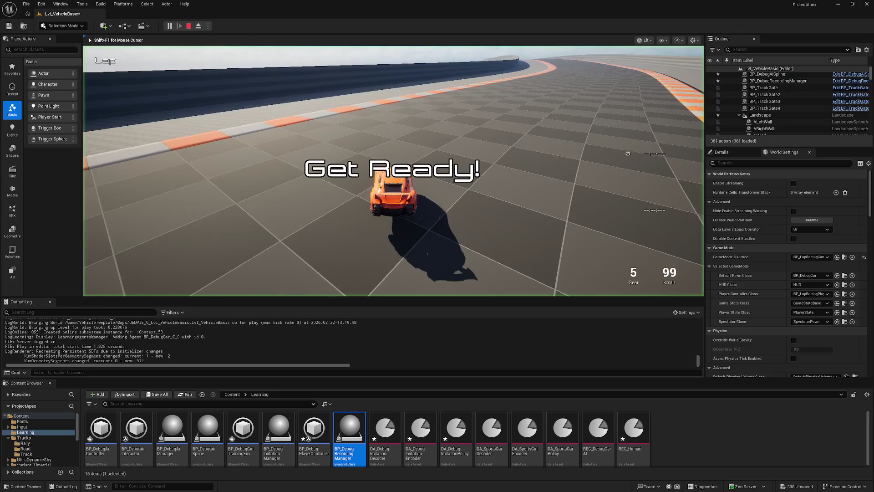
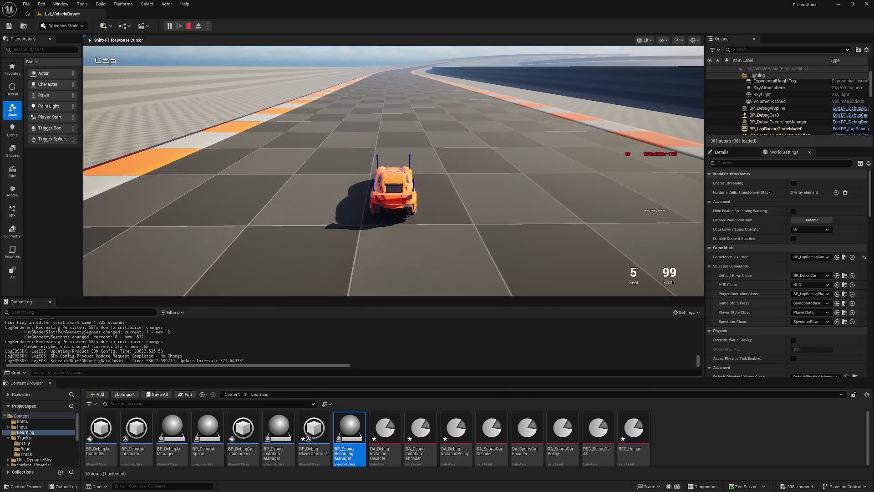
# - Stop the play session and move the camera to a high view over the curved track
pyautogui.press('Escape')
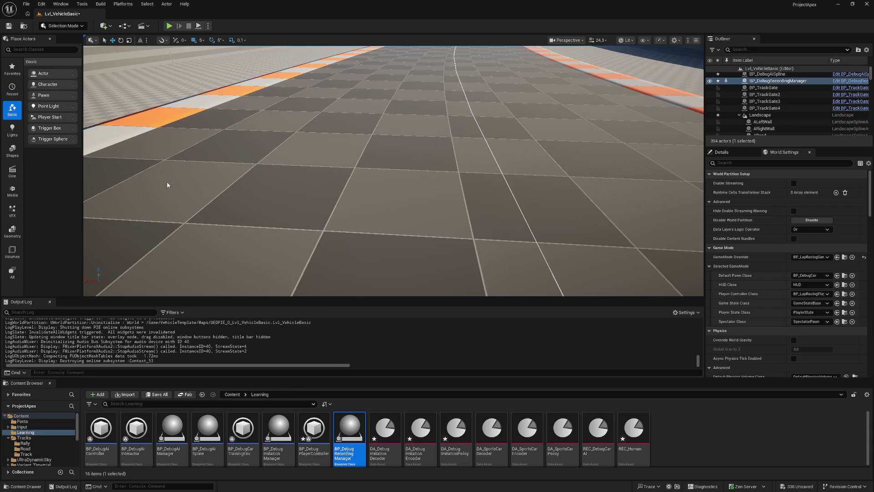
pyautogui.moveTo(342, 189); pyautogui.dragTo(377, 176)
pyautogui.moveTo(456, 139); pyautogui.dragTo(455, 139)
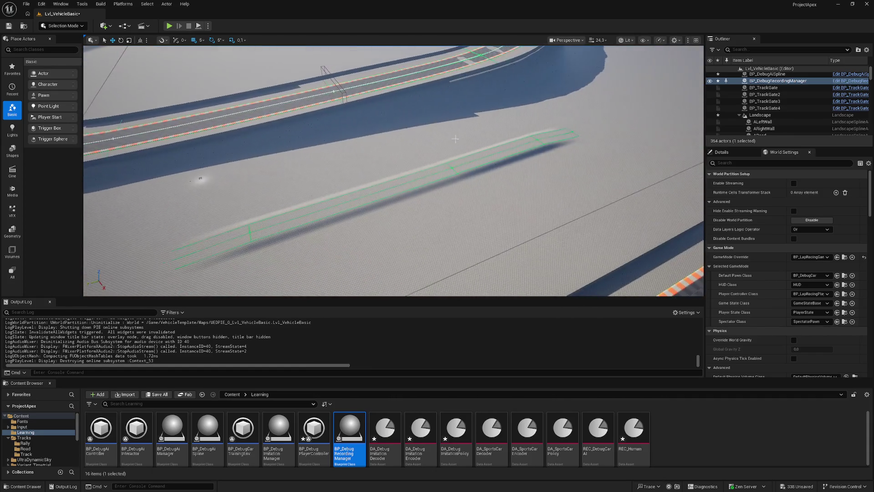
# - Replace BP_DebugRecordingManager in the level with a BP_DebugImitationManager
pyautogui.click(789, 83)
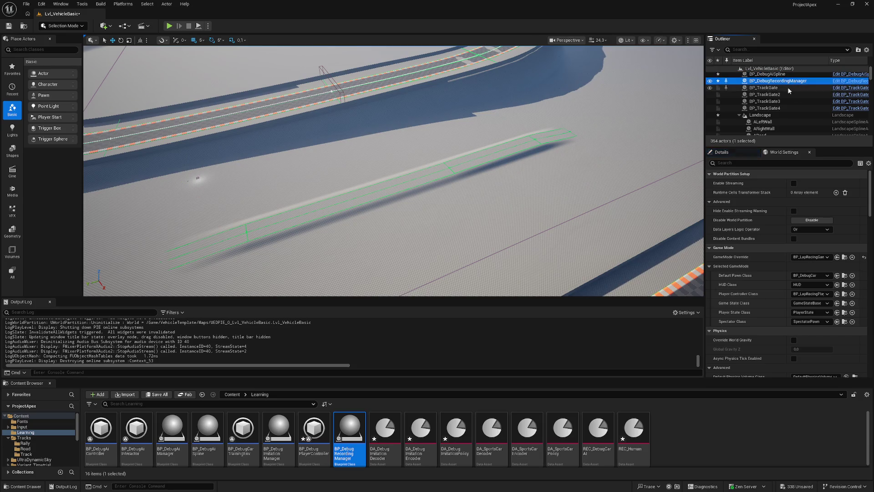
pyautogui.press('Delete')
pyautogui.moveTo(279, 428)
pyautogui.mouseDown()
pyautogui.moveTo(300, 275)
pyautogui.moveTo(350, 229)
pyautogui.moveTo(267, 199)
pyautogui.mouseUp()
# - Open the DA_Debug Imitation Decoder and DA_Debug Imitation Encoder assets for editing
pyautogui.doubleClick(375, 436)
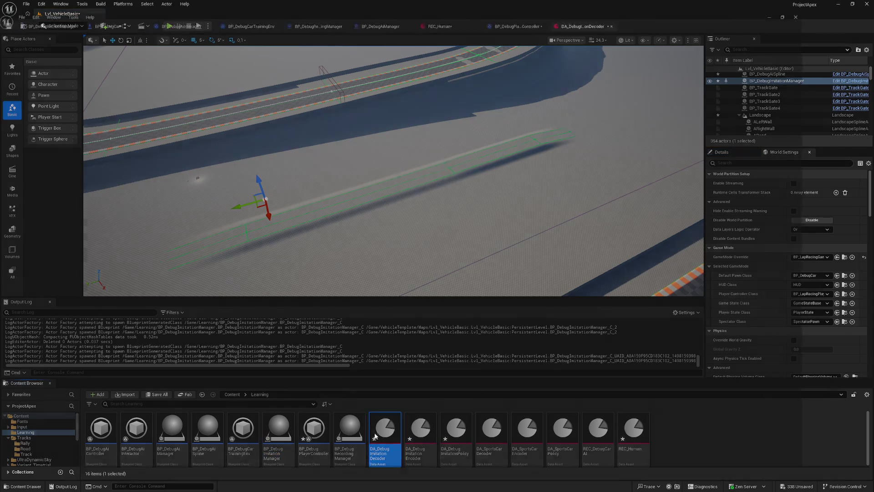
pyautogui.click(823, 16)
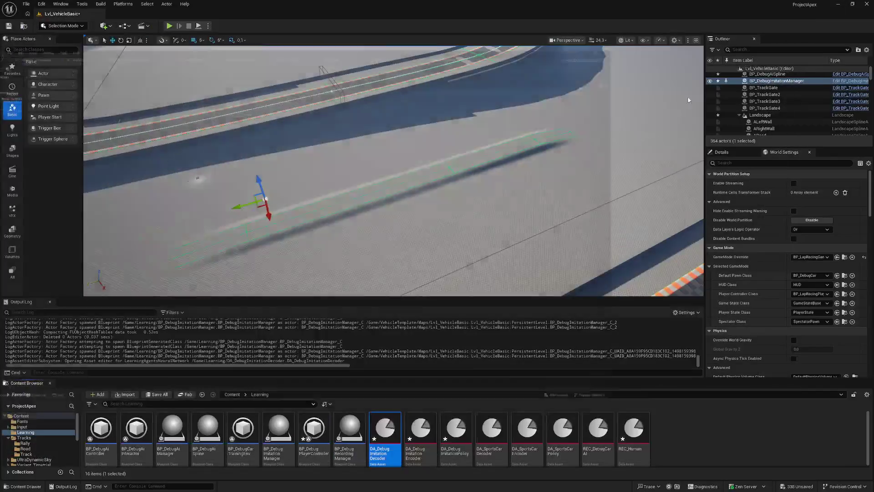
pyautogui.doubleClick(421, 431)
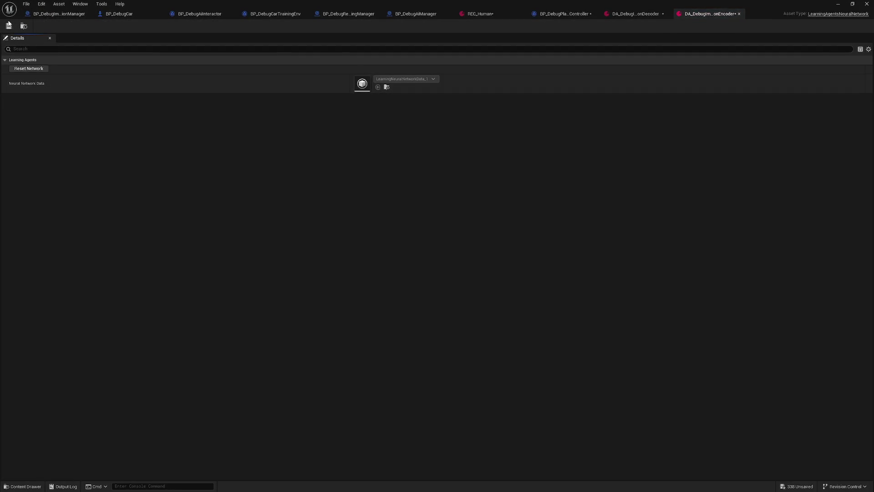
# - Reset the encoder and policy network data to None, saving the encoder, decoder and policy assets
pyautogui.click(25, 69)
pyautogui.click(9, 26)
pyautogui.click(640, 14)
pyautogui.click(9, 26)
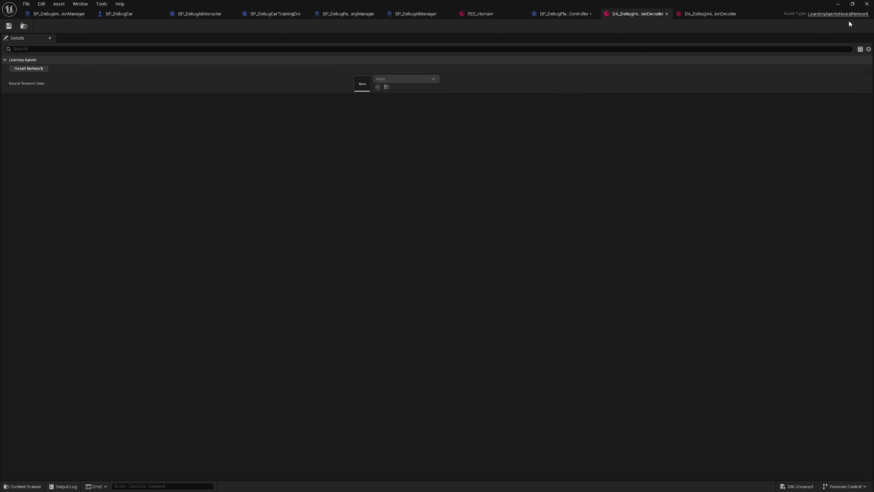
pyautogui.click(838, 4)
pyautogui.doubleClick(456, 430)
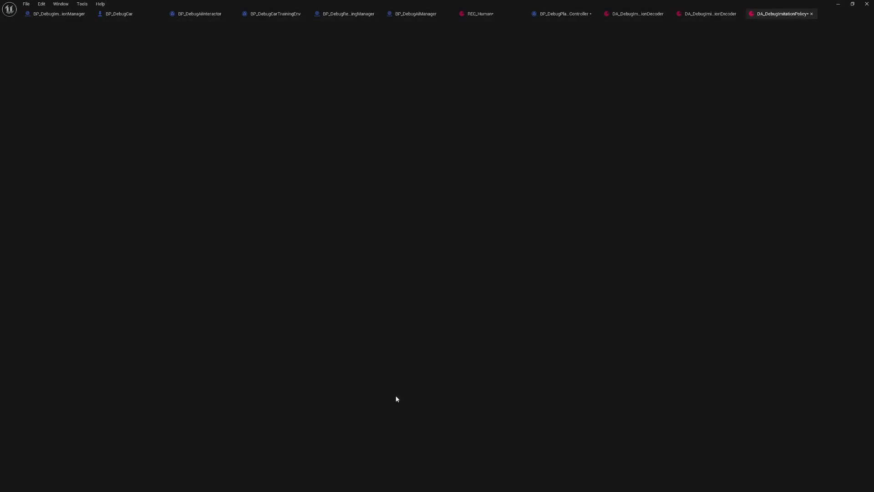
pyautogui.click(27, 69)
pyautogui.click(9, 26)
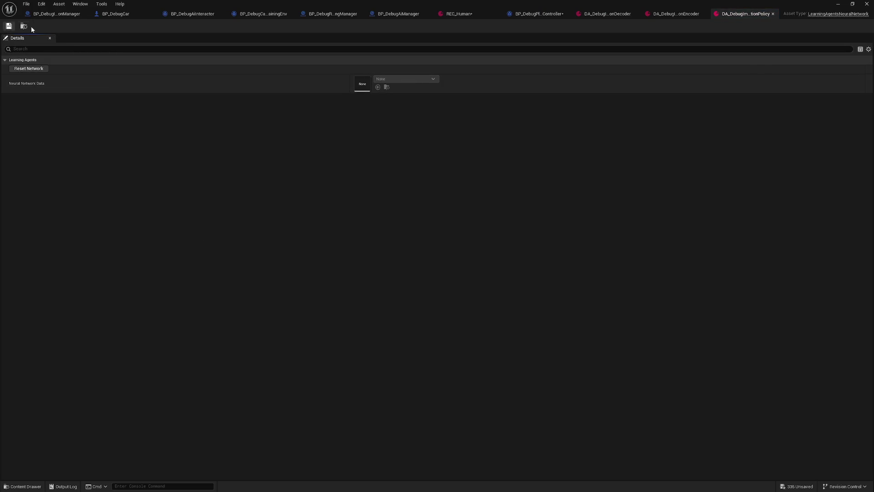
# - Close the three DA asset tabs, saving the player controller blueprint and REC_Human recording
pyautogui.click(635, 14)
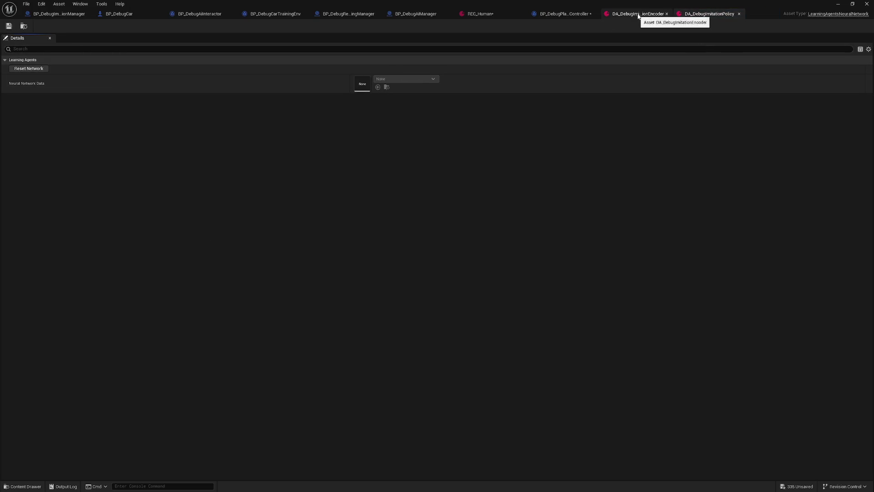
pyautogui.click(669, 14)
pyautogui.click(667, 14)
pyautogui.click(8, 26)
pyautogui.click(595, 15)
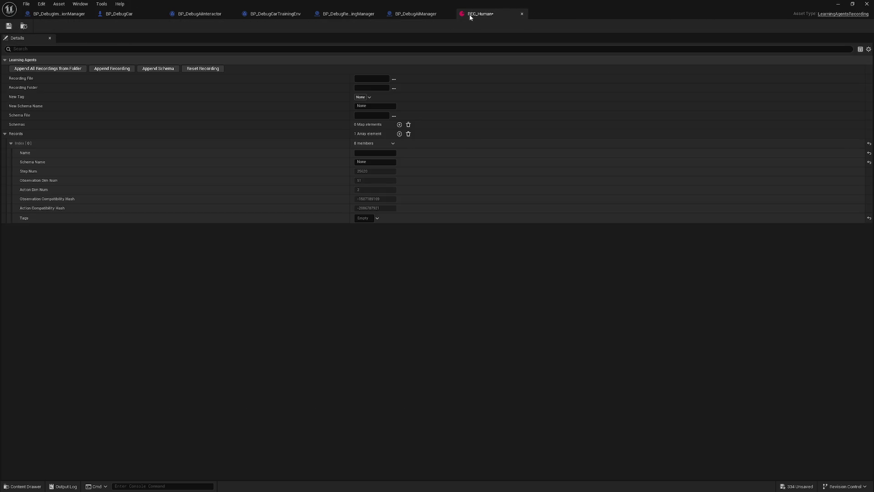
pyautogui.click(9, 26)
# - Review the trainer setup nodes in BP_DebugImitationManager's event graph, then return to the level
pyautogui.click(408, 14)
pyautogui.click(347, 13)
pyautogui.click(276, 14)
pyautogui.click(59, 13)
pyautogui.moveTo(407, 248)
pyautogui.mouseDown()
pyautogui.moveTo(278, 210)
pyautogui.moveTo(293, 285)
pyautogui.moveTo(266, 180)
pyautogui.mouseUp()
pyautogui.moveTo(221, 284)
pyautogui.mouseDown()
pyautogui.moveTo(245, 235)
pyautogui.moveTo(204, 123)
pyautogui.moveTo(335, 179)
pyautogui.moveTo(424, 181)
pyautogui.moveTo(406, 197)
pyautogui.moveTo(425, 344)
pyautogui.mouseUp()
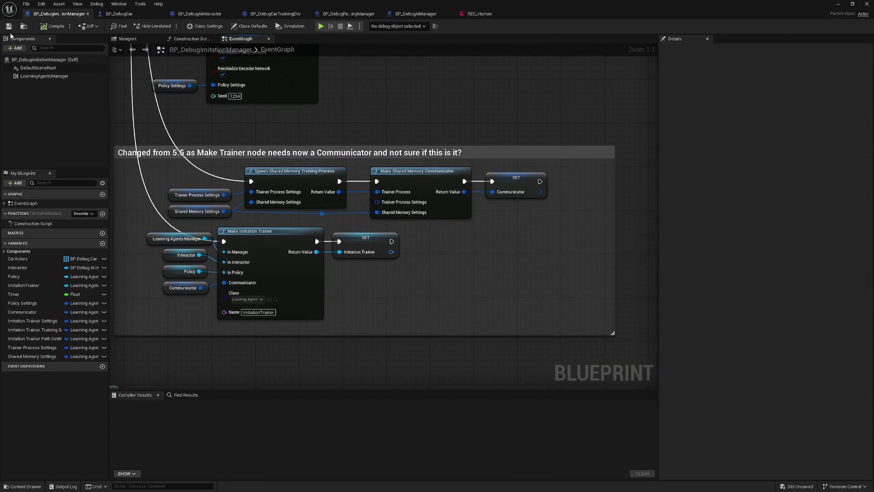
pyautogui.click(838, 3)
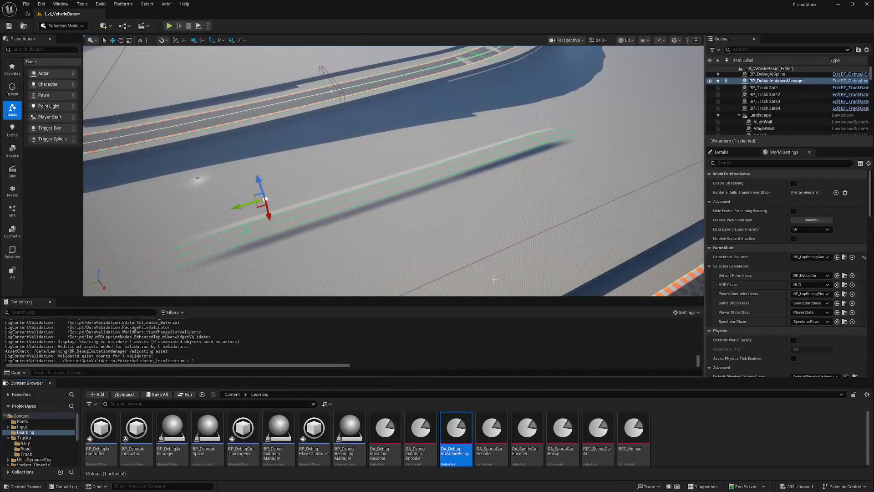
# - Place another BP_DebugImitationManager and paste a copy of BP_DebugCar into the level
pyautogui.moveTo(279, 430); pyautogui.dragTo(552, 232)
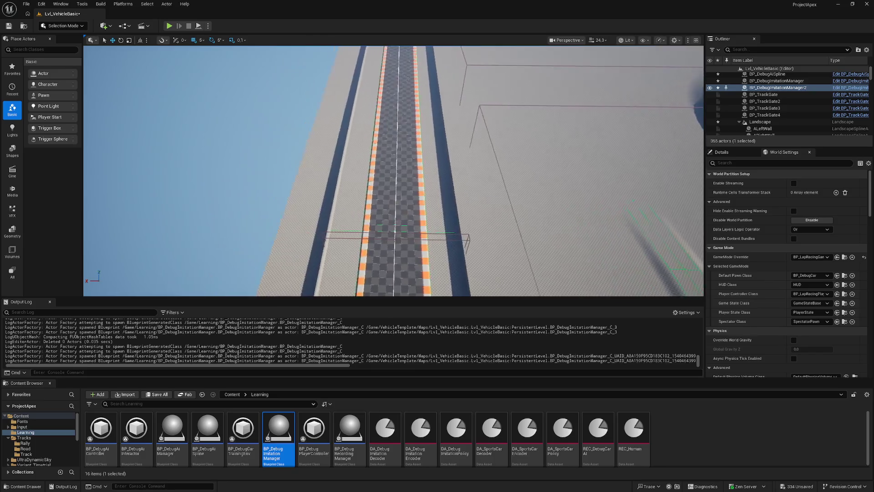
pyautogui.hotkey('ctrl', 'v')
pyautogui.moveTo(389, 189); pyautogui.dragTo(389, 188)
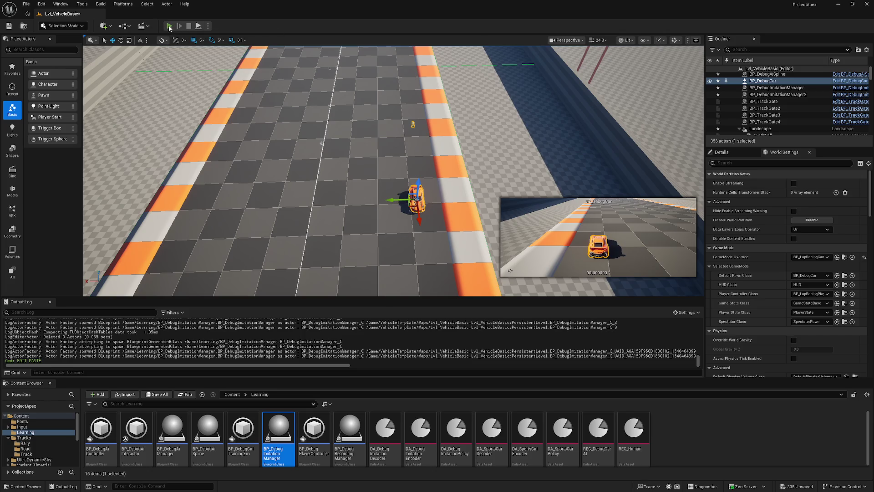
# - Run a play-in-editor test drive and stop it with Esc
pyautogui.click(168, 27)
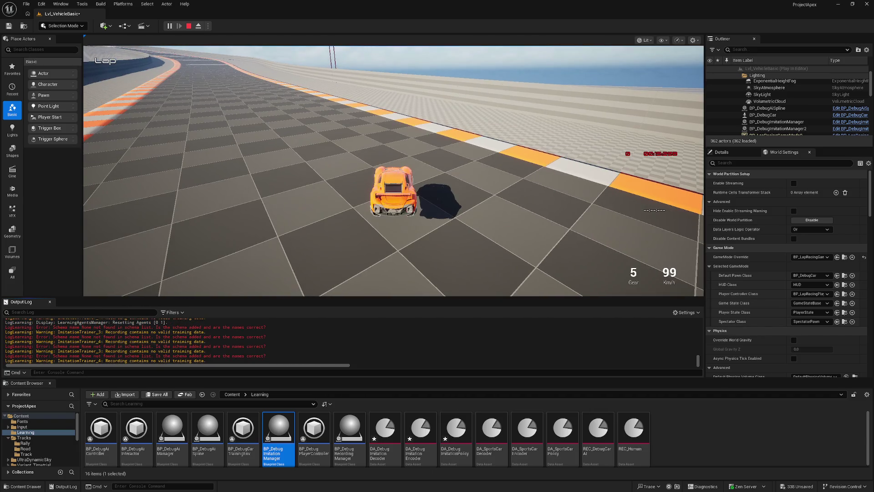
pyautogui.click(394, 171)
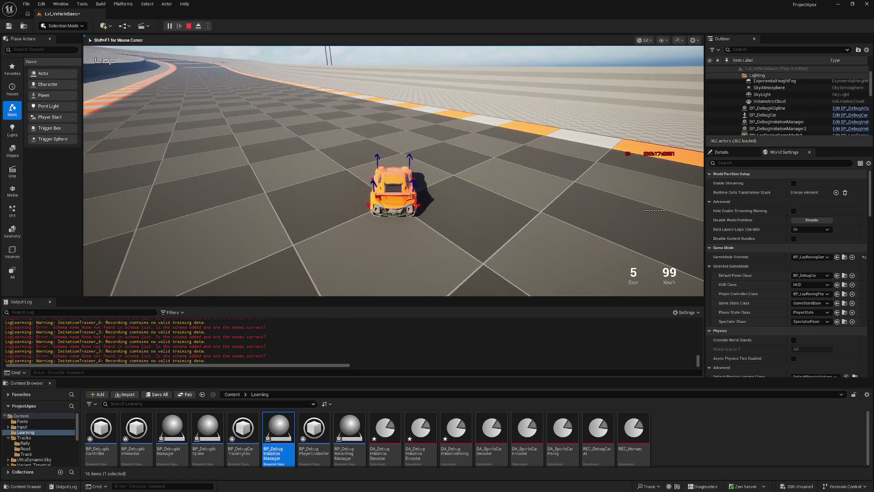
pyautogui.press('Escape')
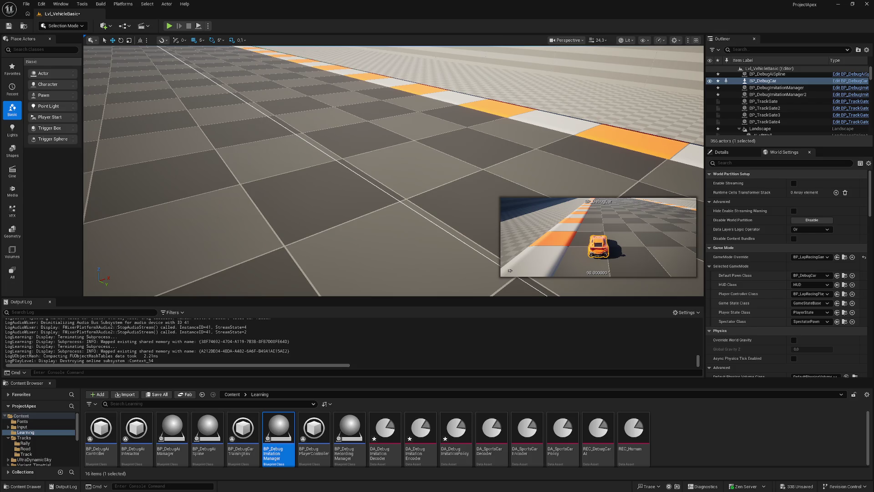
# - Reload TensorBoard, view the time-series charts with the training run hidden, then minimize the browser
pyautogui.click(227, 459)
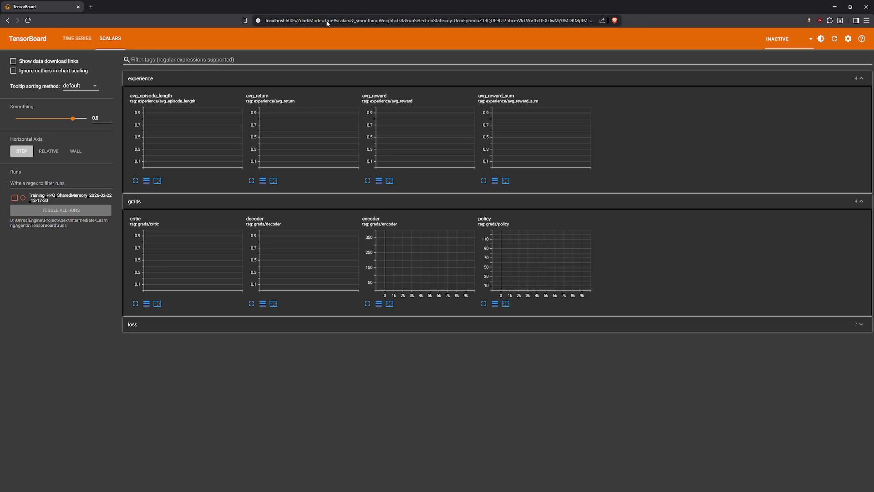
pyautogui.press('F5')
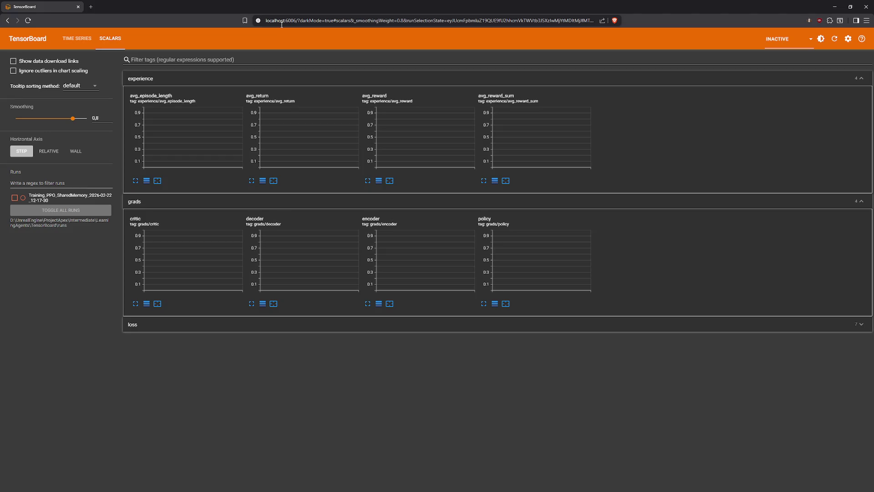
pyautogui.click(89, 38)
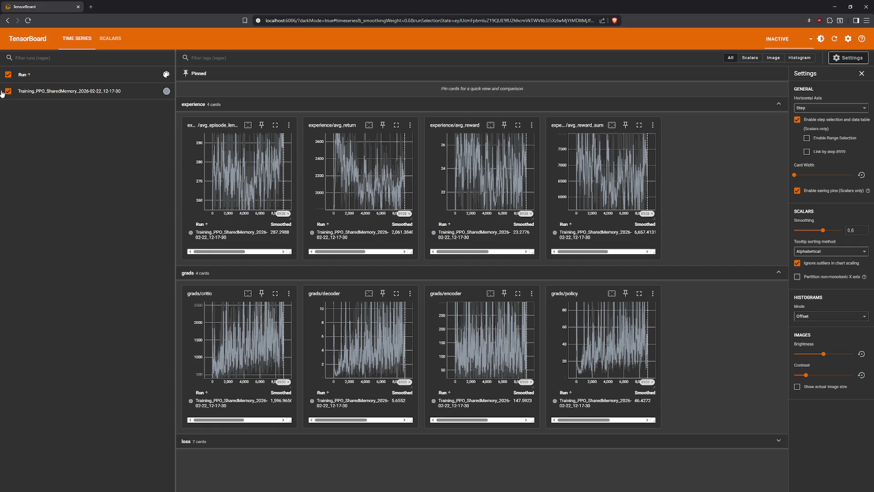
pyautogui.click(8, 91)
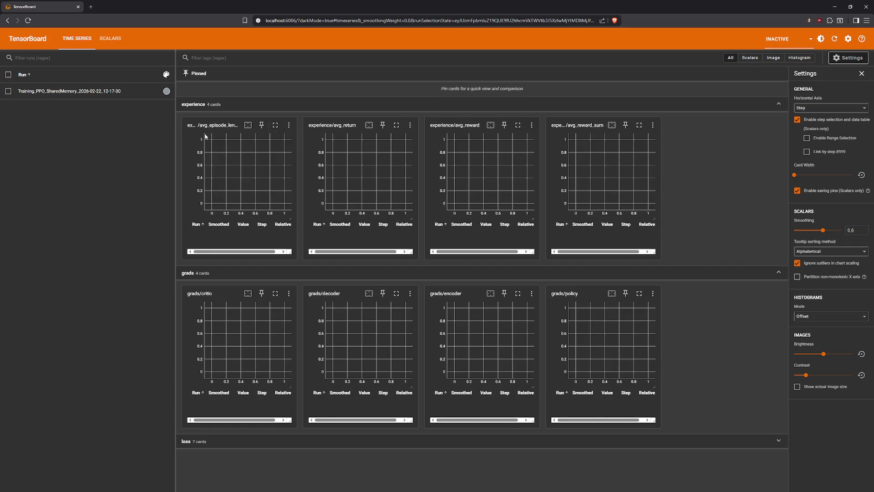
pyautogui.click(834, 6)
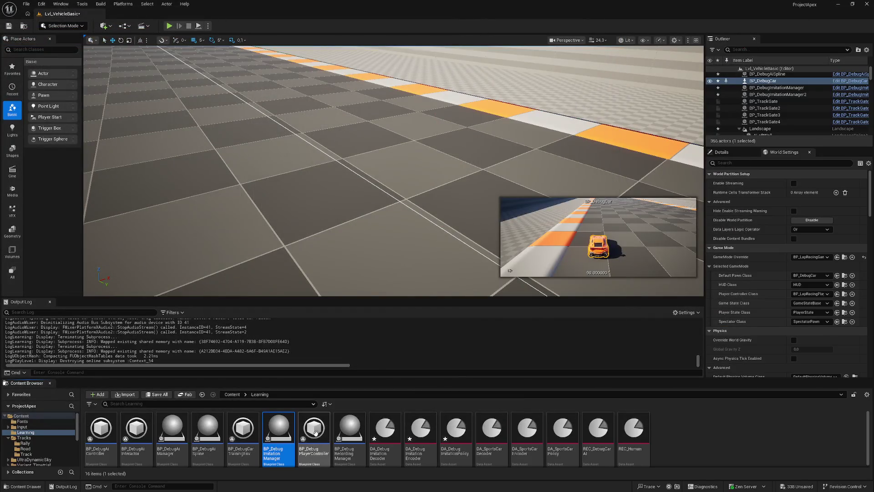
# - Inspect BP_DebugImitationManager's Imitation Trainer Training, Trainer and Path Settings variables and Make Imitation Trainer node
pyautogui.doubleClick(284, 432)
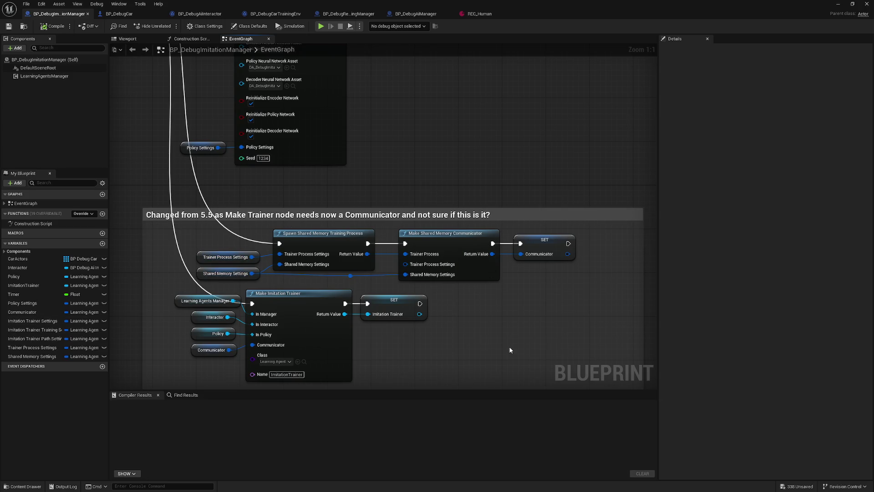
pyautogui.moveTo(510, 351); pyautogui.dragTo(482, 235)
pyautogui.moveTo(128, 246)
pyautogui.mouseDown()
pyautogui.moveTo(372, 78)
pyautogui.moveTo(316, 158)
pyautogui.mouseUp()
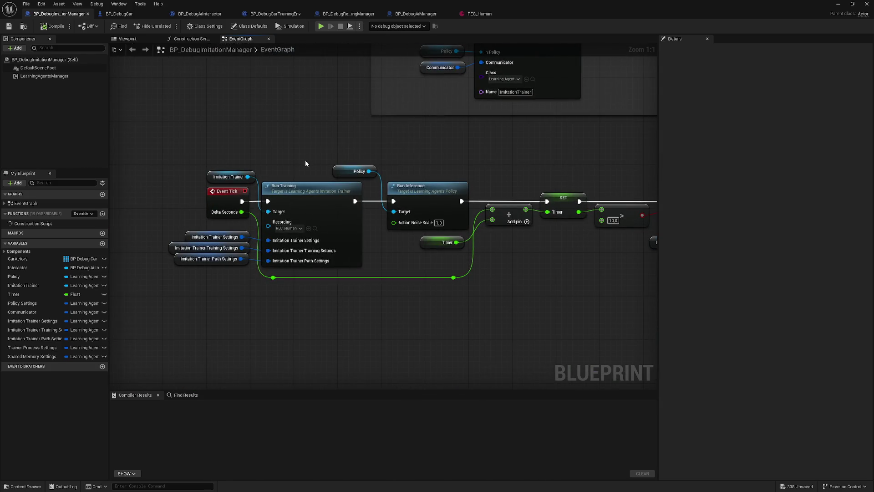
pyautogui.click(173, 248)
pyautogui.click(187, 235)
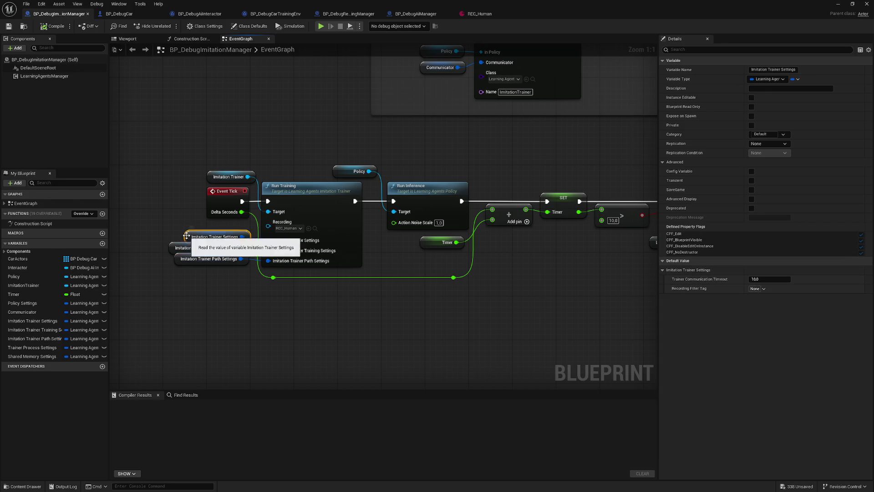
pyautogui.click(176, 261)
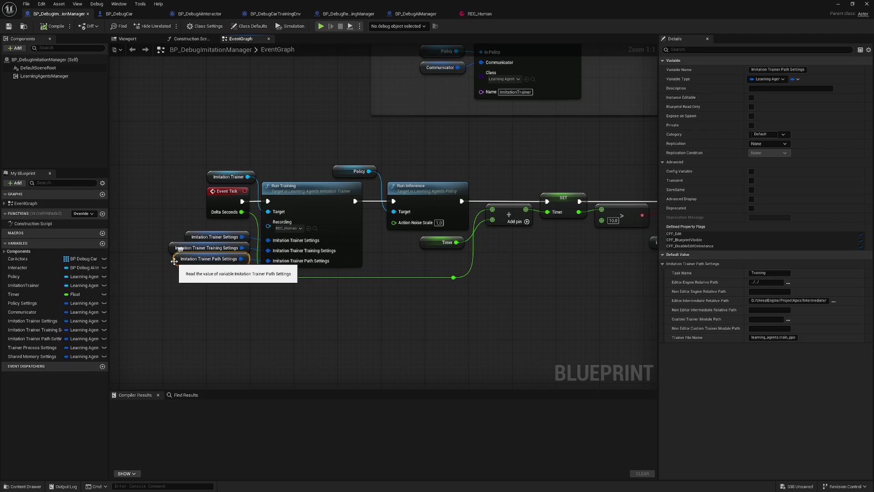
pyautogui.moveTo(176, 107); pyautogui.dragTo(172, 190)
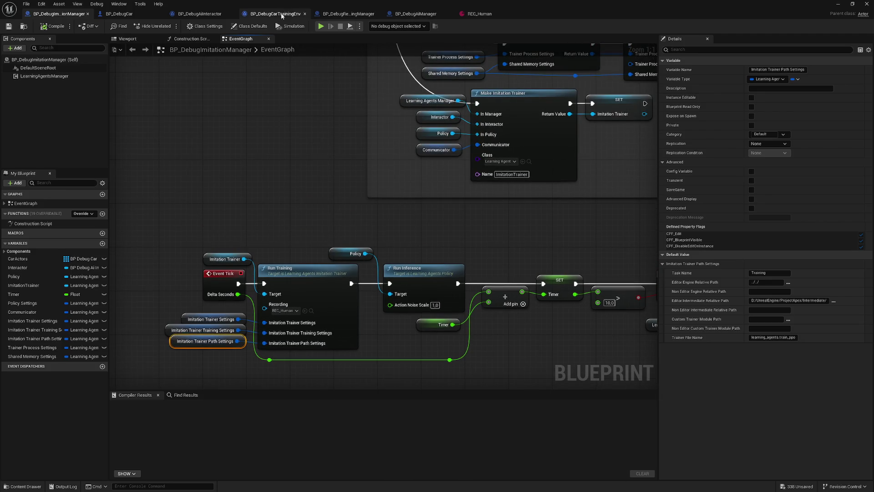
# - Inspect the recording manager's Recorder Path Settings and its Begin/End Recording and Event Tick nodes
pyautogui.click(348, 14)
pyautogui.moveTo(317, 252)
pyautogui.mouseDown()
pyautogui.moveTo(395, 251)
pyautogui.moveTo(294, 275)
pyautogui.moveTo(427, 206)
pyautogui.moveTo(349, 296)
pyautogui.moveTo(273, 300)
pyautogui.mouseUp()
pyautogui.moveTo(267, 194)
pyautogui.mouseDown()
pyautogui.moveTo(220, 256)
pyautogui.moveTo(226, 313)
pyautogui.moveTo(241, 195)
pyautogui.mouseUp()
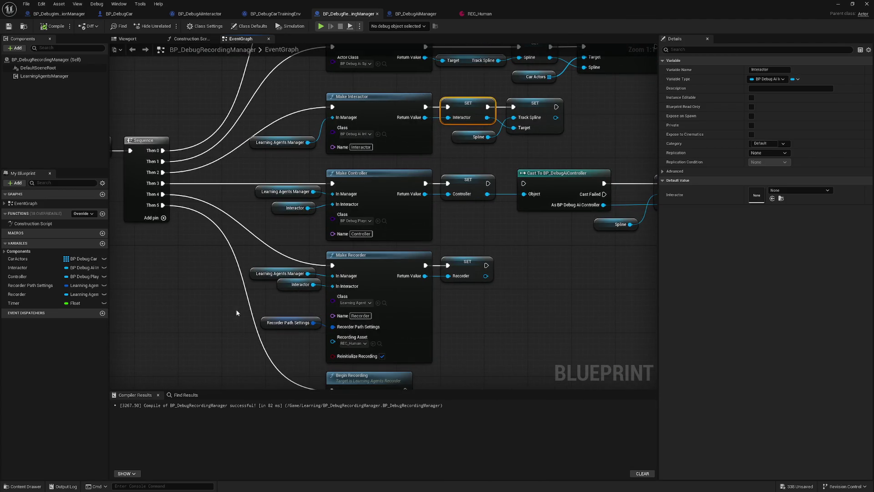
pyautogui.moveTo(230, 316); pyautogui.dragTo(237, 279)
pyautogui.click(268, 286)
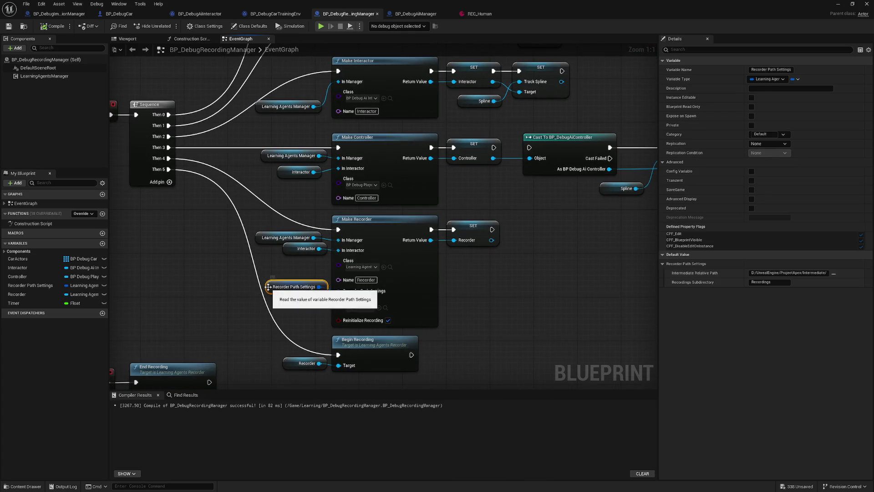
pyautogui.moveTo(610, 348)
pyautogui.mouseDown()
pyautogui.moveTo(503, 241)
pyautogui.moveTo(519, 197)
pyautogui.moveTo(488, 161)
pyautogui.moveTo(446, 152)
pyautogui.moveTo(527, 306)
pyautogui.moveTo(397, 292)
pyautogui.mouseUp()
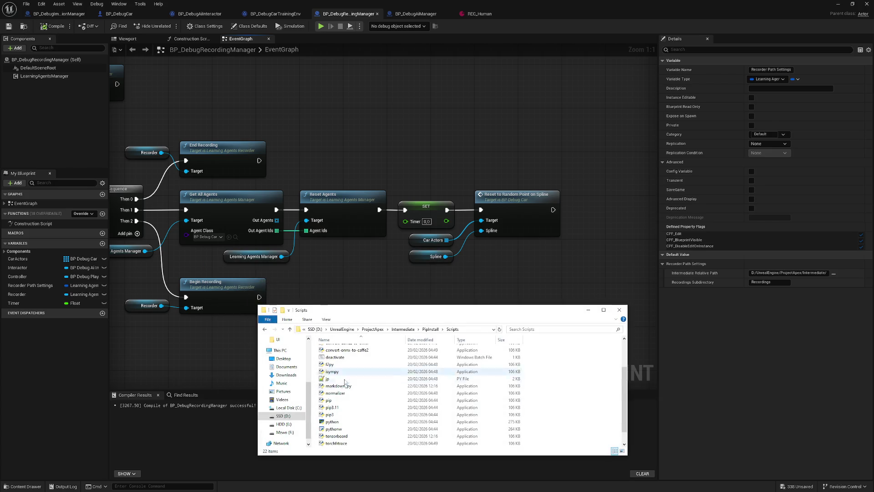
# - Check the LearningAgents Recordings folder and its schema-config file
pyautogui.click(403, 329)
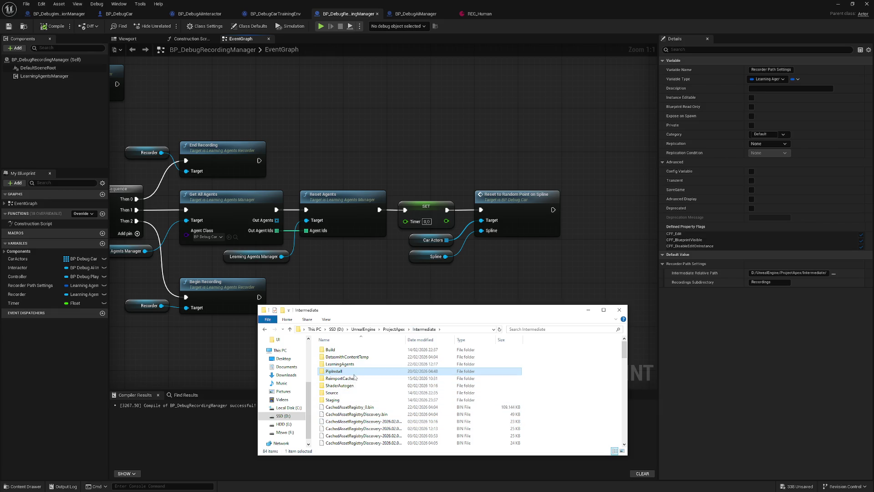
pyautogui.doubleClick(340, 365)
pyautogui.doubleClick(339, 351)
pyautogui.click(346, 353)
pyautogui.hotkey('alt', 'Tab')
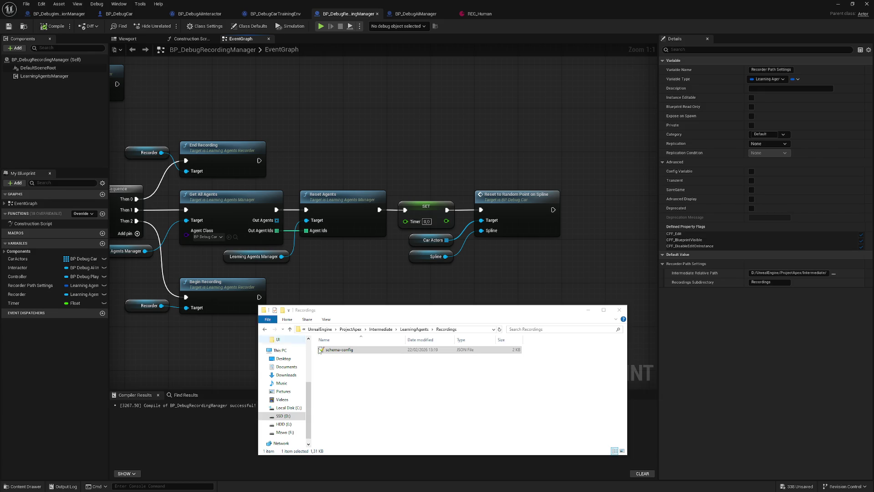
# - Look into Training0, then open data-config from the Training2 Configs folder
pyautogui.click(414, 329)
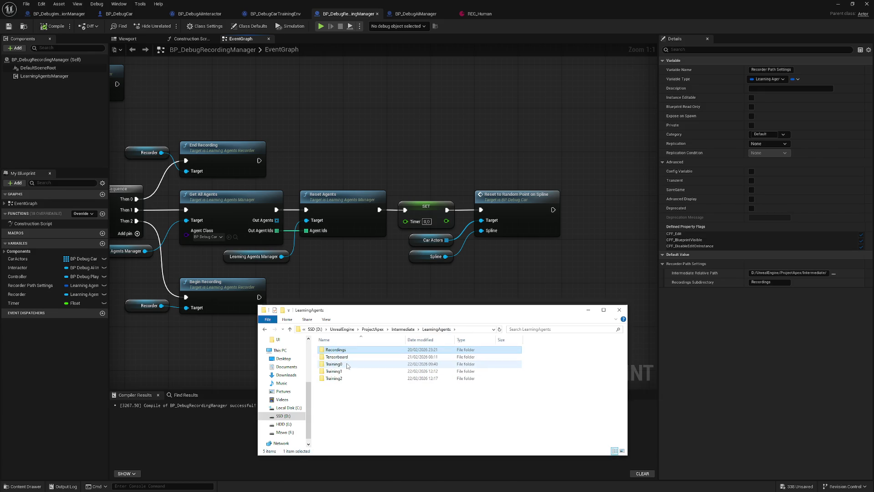
pyautogui.doubleClick(334, 364)
pyautogui.click(416, 329)
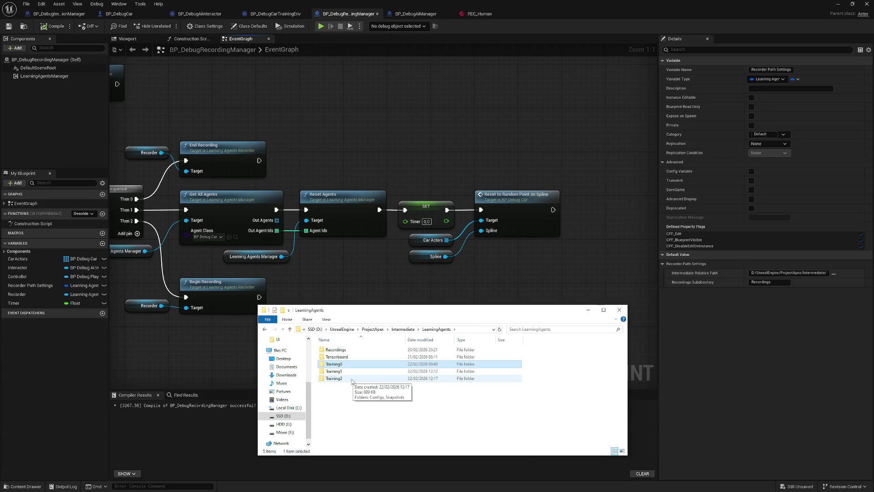
pyautogui.doubleClick(352, 379)
pyautogui.doubleClick(348, 351)
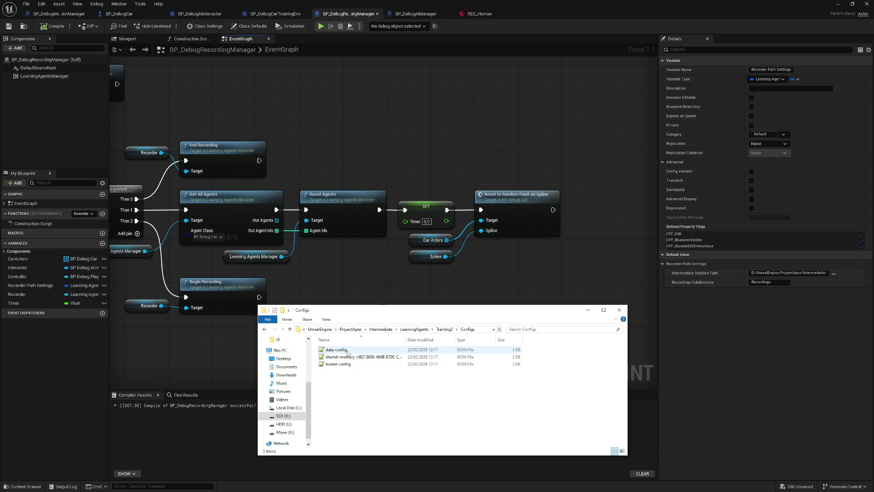
pyautogui.doubleClick(348, 351)
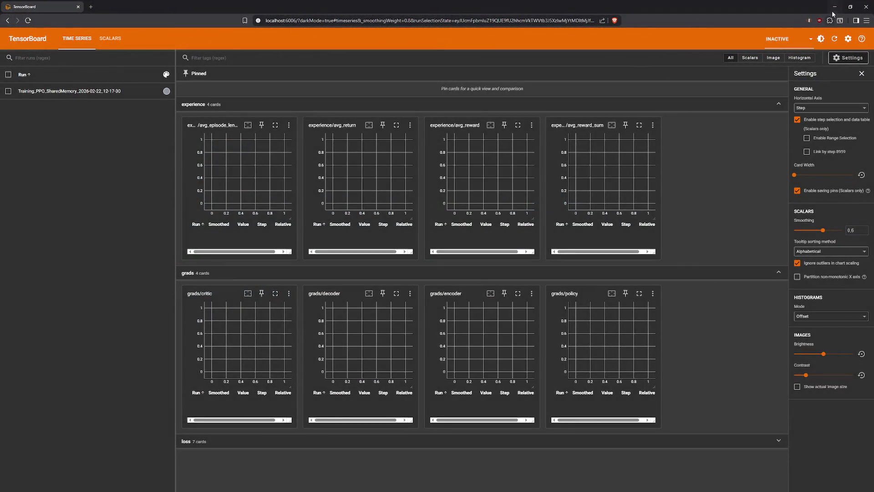
# - Put away the browser and Explorer, glance at the REC_Human recording asset, then return to Lvl_VehicleBasic
pyautogui.click(835, 7)
pyautogui.click(586, 310)
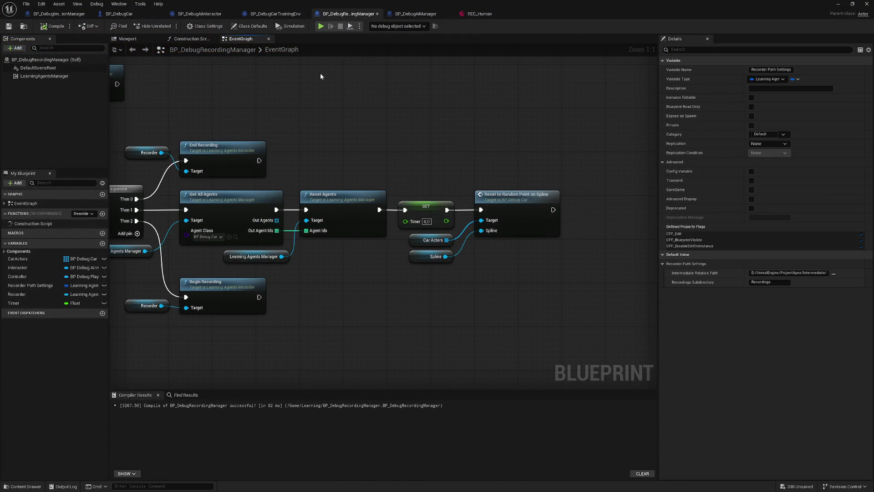
pyautogui.click(479, 15)
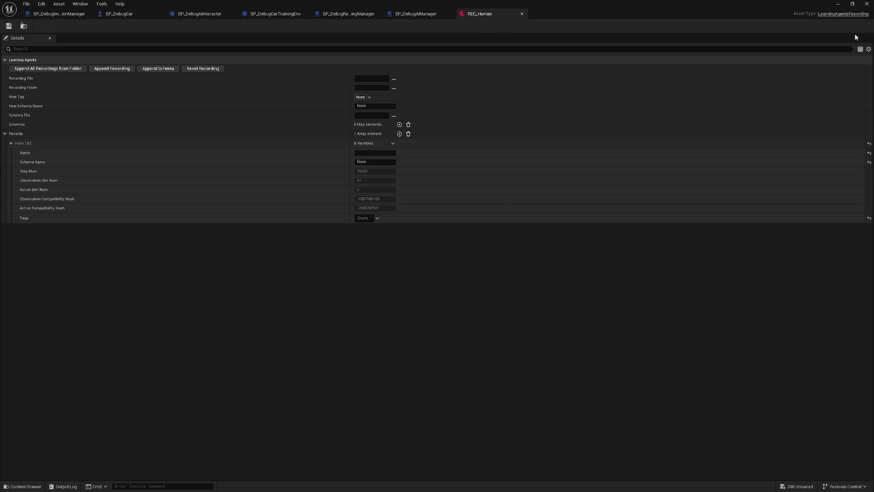
pyautogui.click(838, 4)
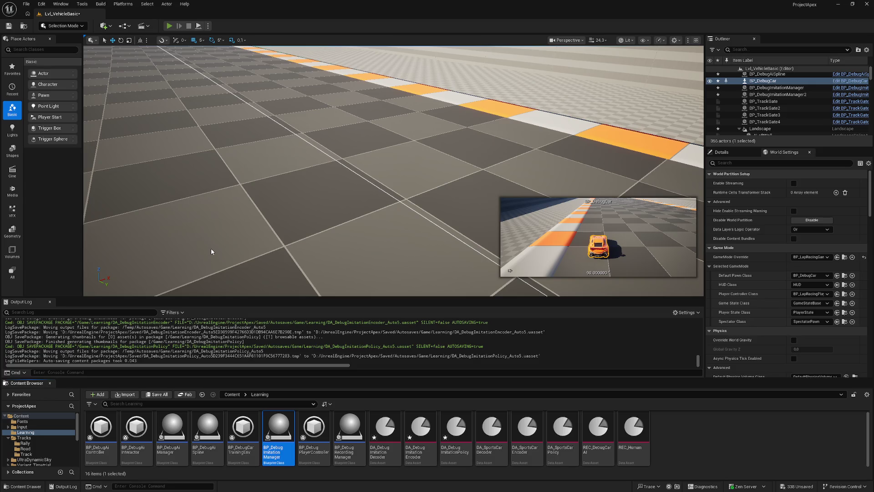
# - Start Play In Editor with Alt+P and stop it right away with Esc
pyautogui.hotkey('alt', 'p')
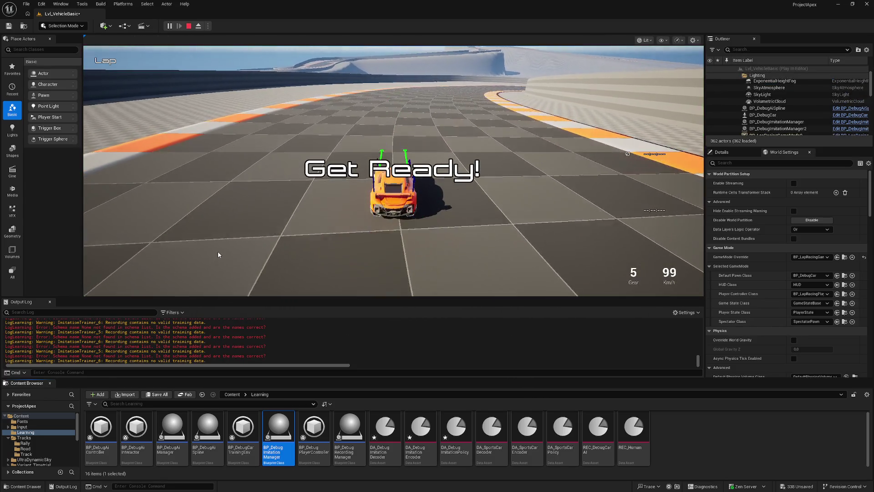
pyautogui.press('Escape')
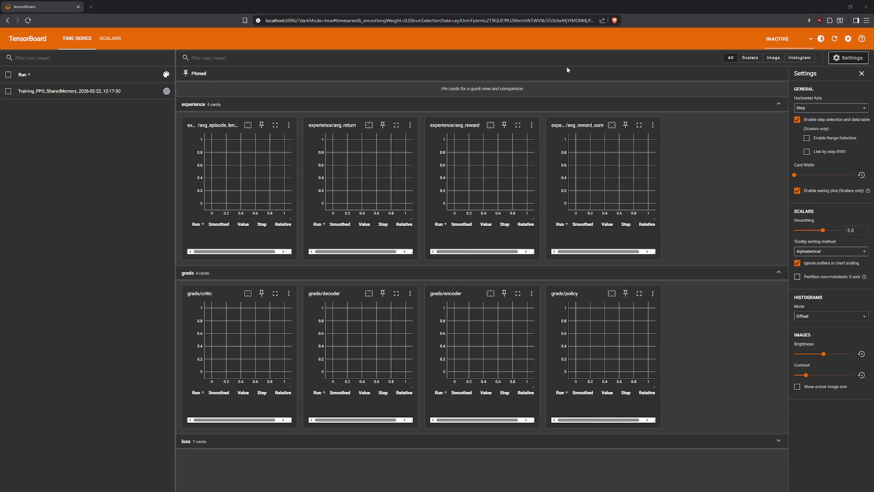
# - Minimize TensorBoard and start a new play session in the level
pyautogui.click(835, 7)
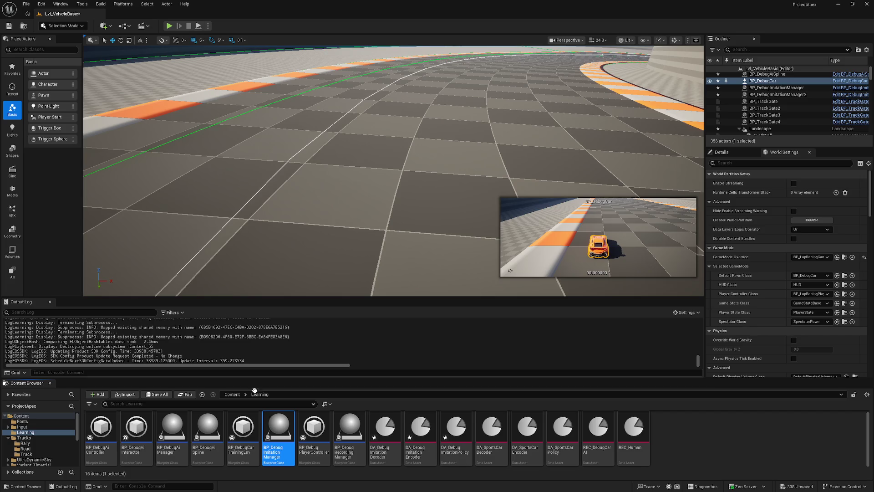
pyautogui.click(171, 27)
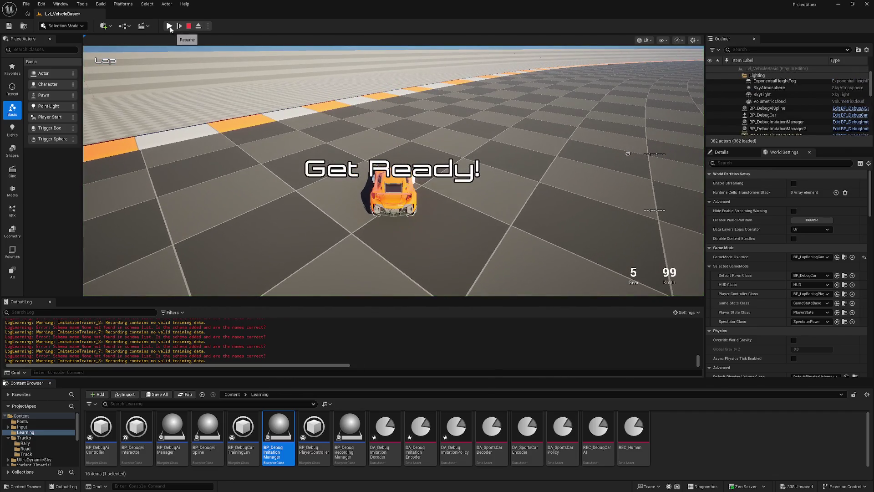
# - Select the ImitationTrainer_7 'no valid training data' warnings in the Output Log, then switch to the LearningAgents folder
pyautogui.click(136, 359)
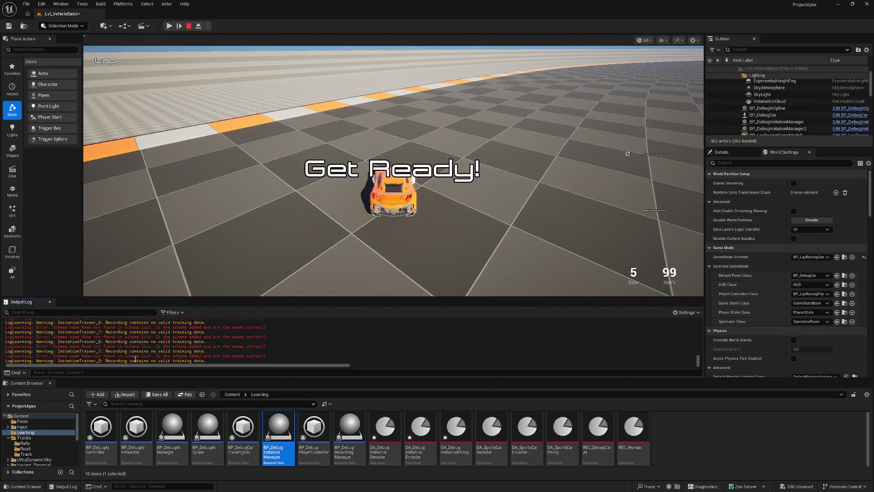
pyautogui.moveTo(181, 359); pyautogui.dragTo(3, 358)
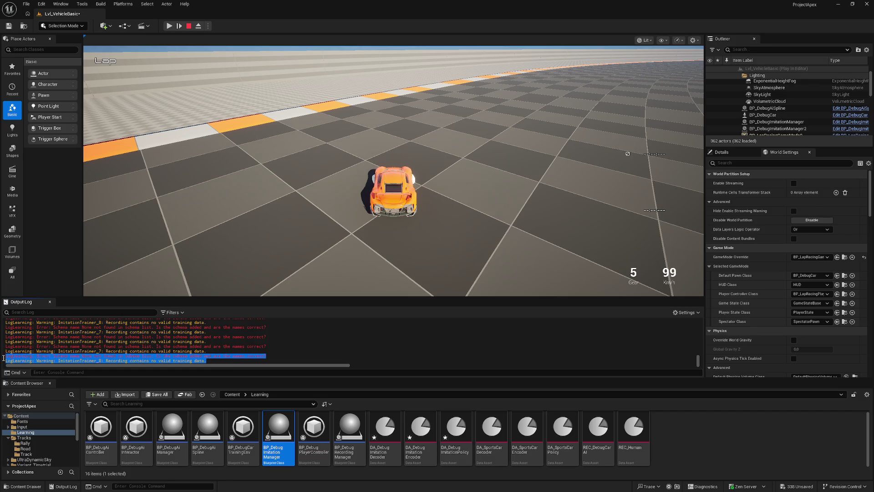
pyautogui.click(271, 352)
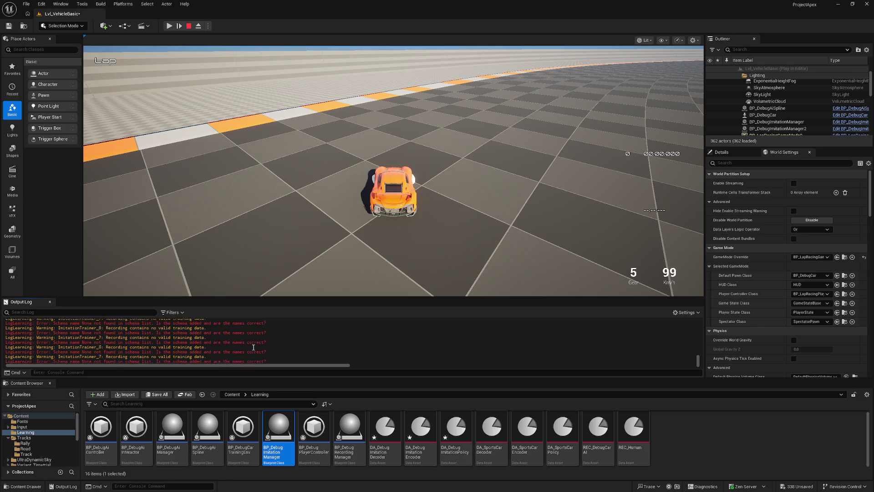
pyautogui.moveTo(208, 360)
pyautogui.mouseDown()
pyautogui.moveTo(21, 346)
pyautogui.moveTo(6, 356)
pyautogui.mouseUp()
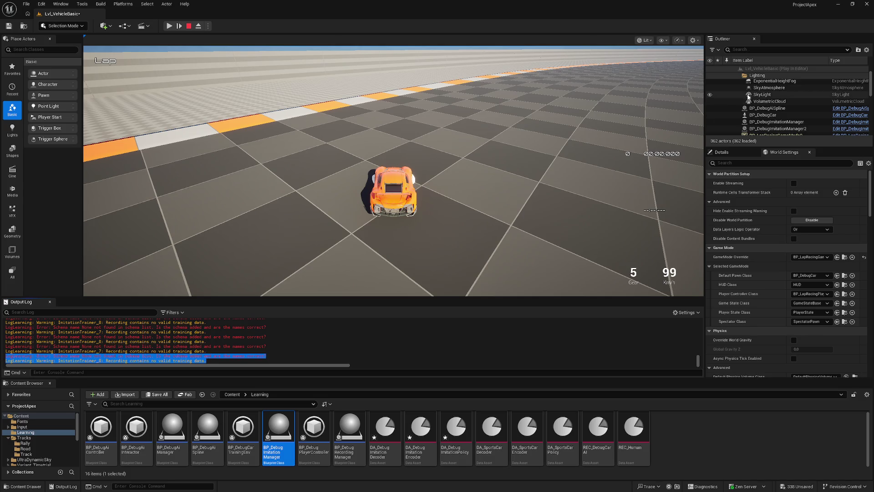
pyautogui.scroll(-3, 749, 98)
pyautogui.scroll(-2, 751, 119)
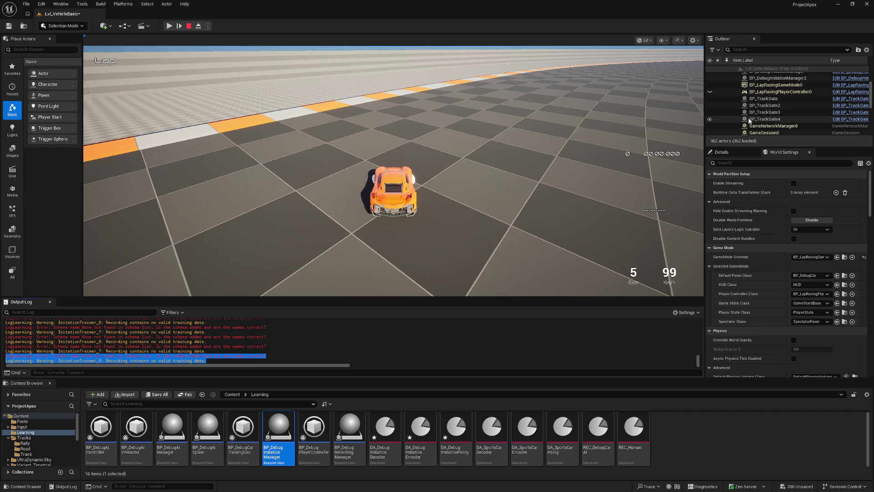
pyautogui.moveTo(207, 360); pyautogui.dragTo(7, 355)
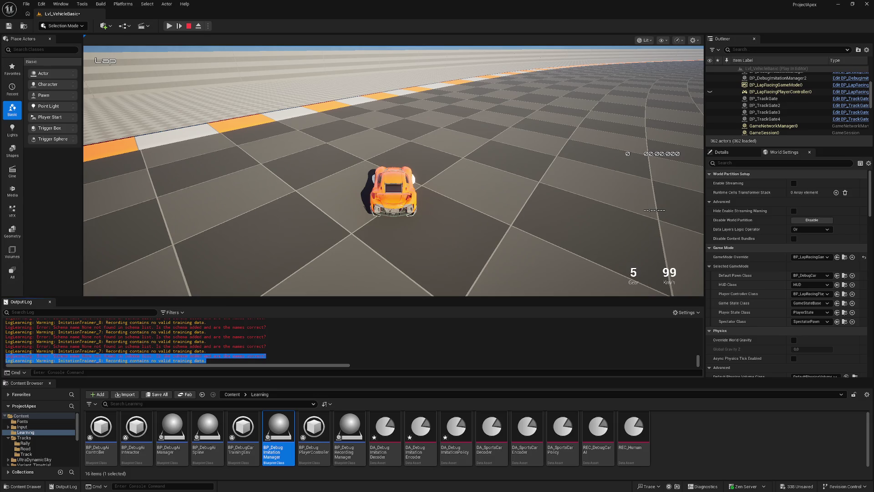
pyautogui.hotkey('alt', 'Tab')
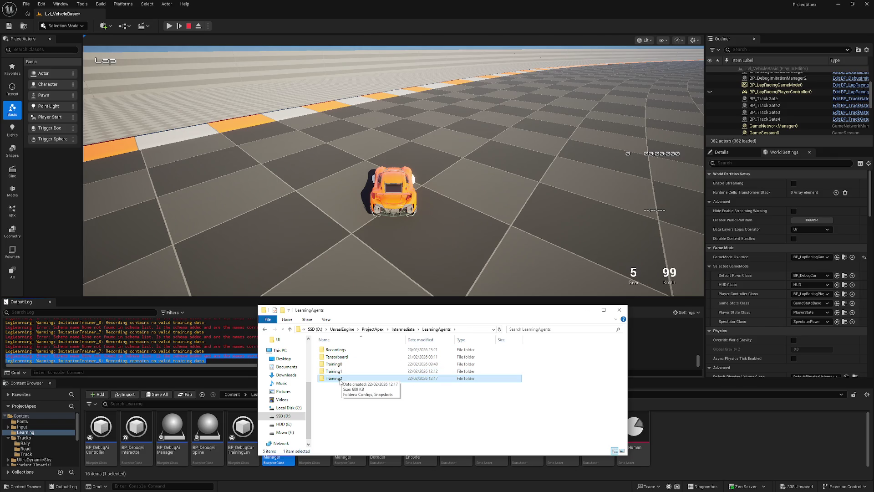
# - Look inside the LearningAgents Recordings folder, then the Tensorboard runs folder
pyautogui.doubleClick(340, 350)
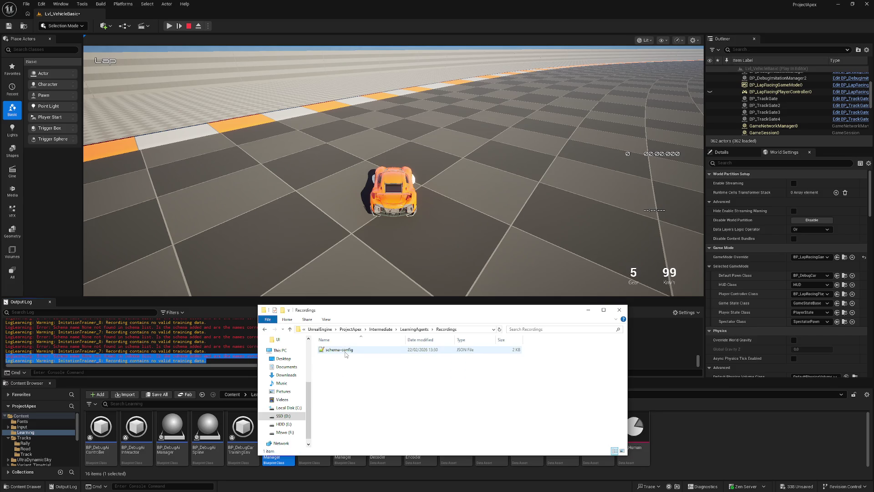
pyautogui.click(414, 329)
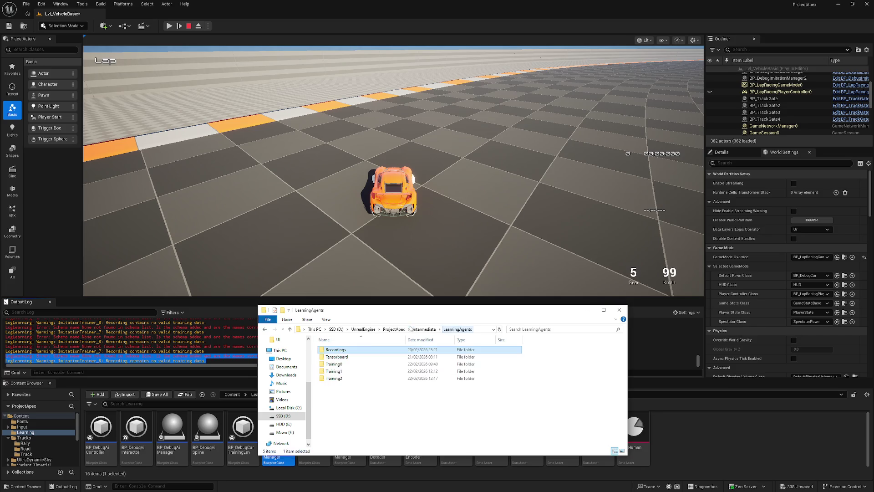
pyautogui.doubleClick(336, 357)
pyautogui.doubleClick(338, 350)
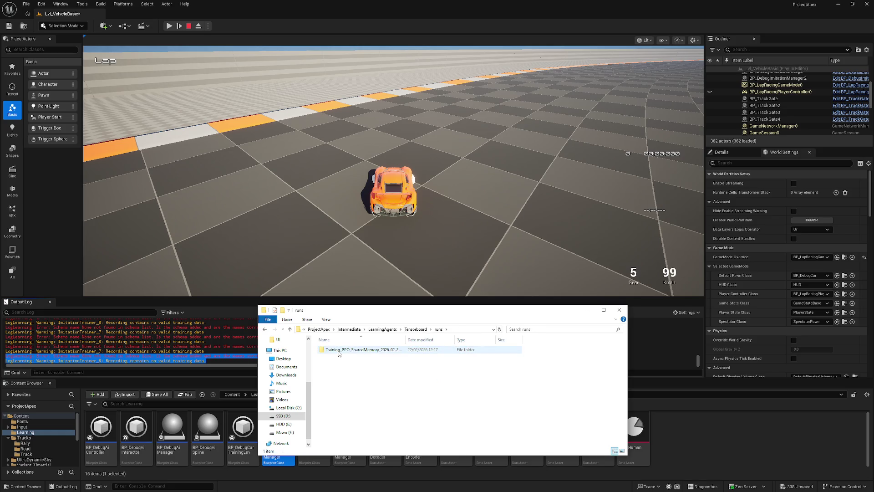
# - Browse up to ProjectApex's Intermediate folder, then close File Explorer
pyautogui.click(382, 329)
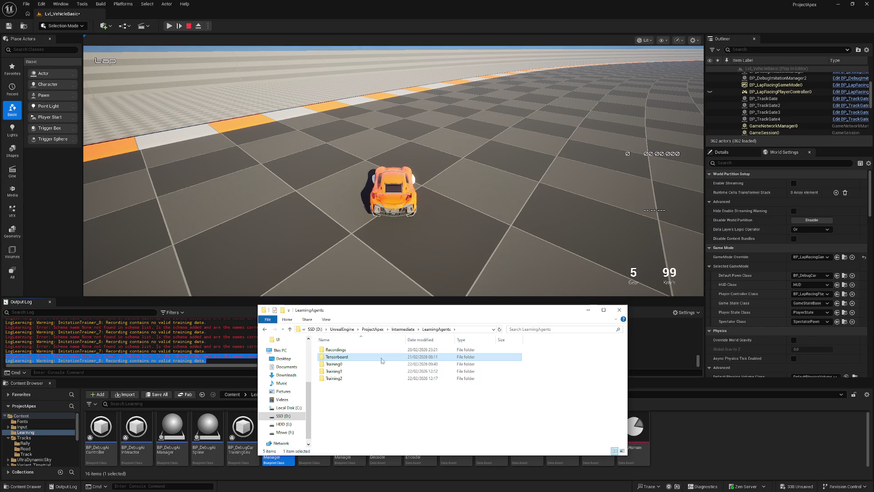
pyautogui.click(373, 329)
pyautogui.doubleClick(340, 387)
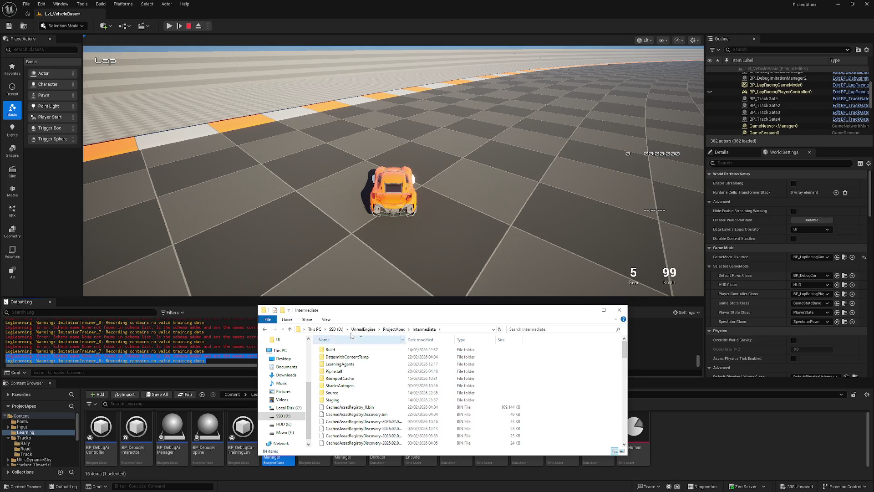
pyautogui.click(621, 310)
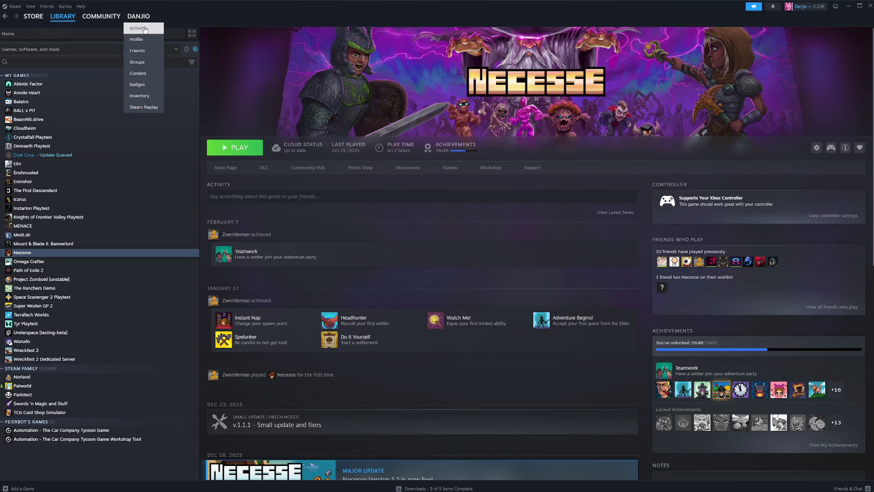
pyautogui.click(144, 29)
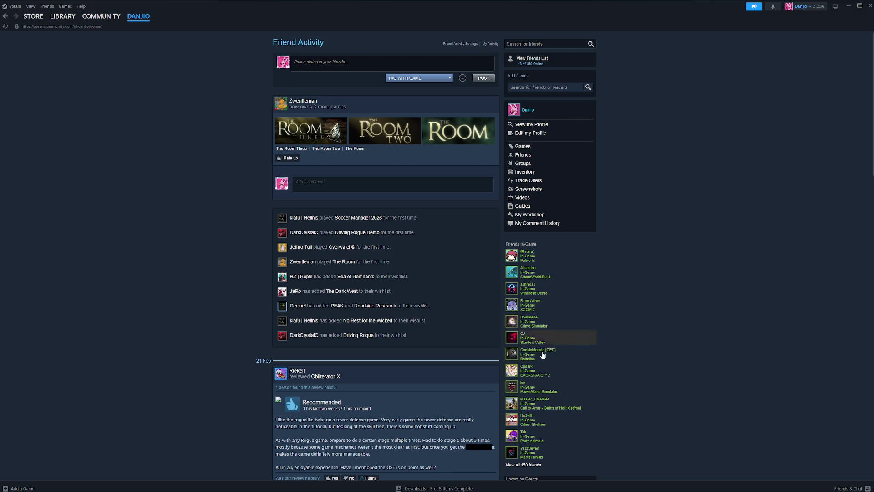
pyautogui.moveTo(534, 362)
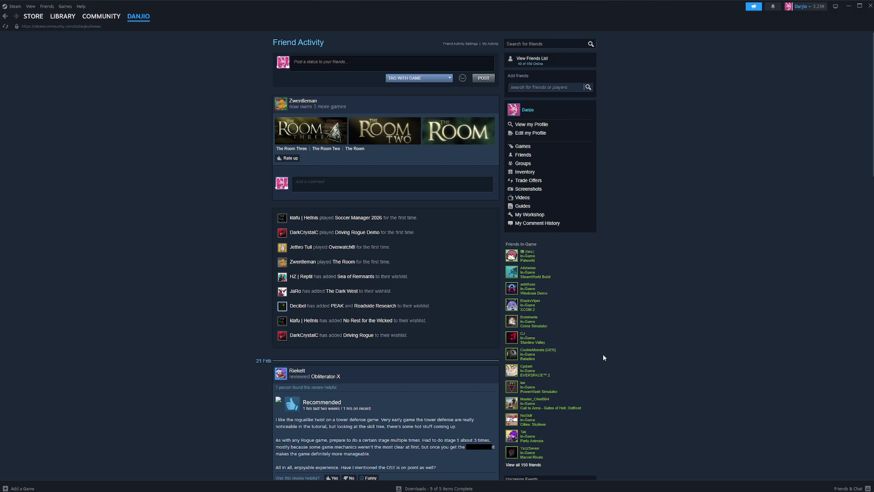
pyautogui.click(65, 19)
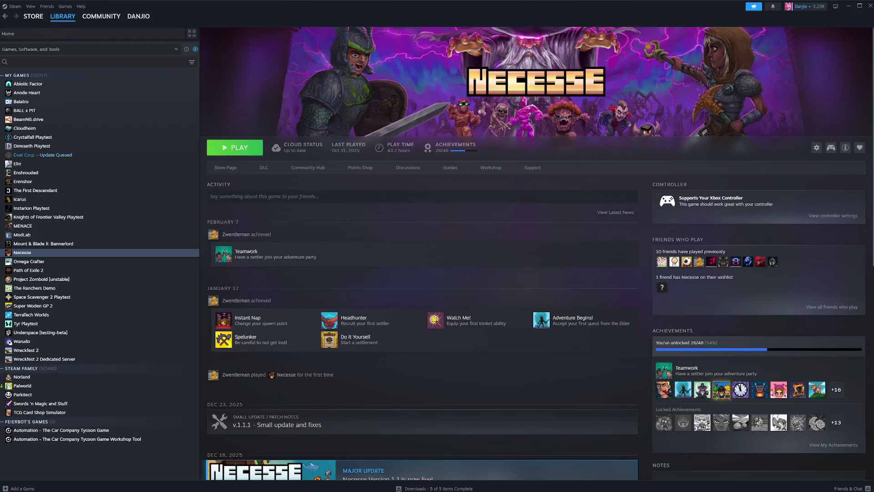